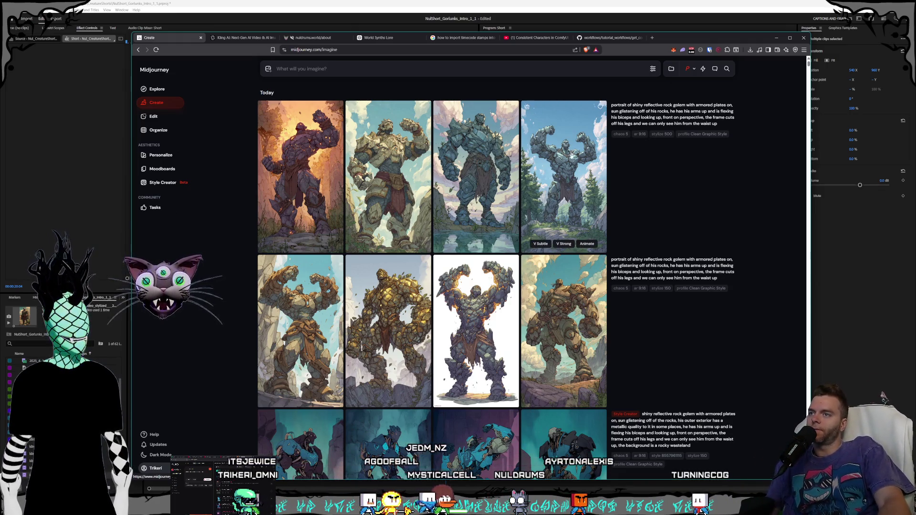
Step: Preview the fourth golem image, then load the first row's golem prompt into the prompt bar
{"action": "left_click", "coordinate": [574, 204]}
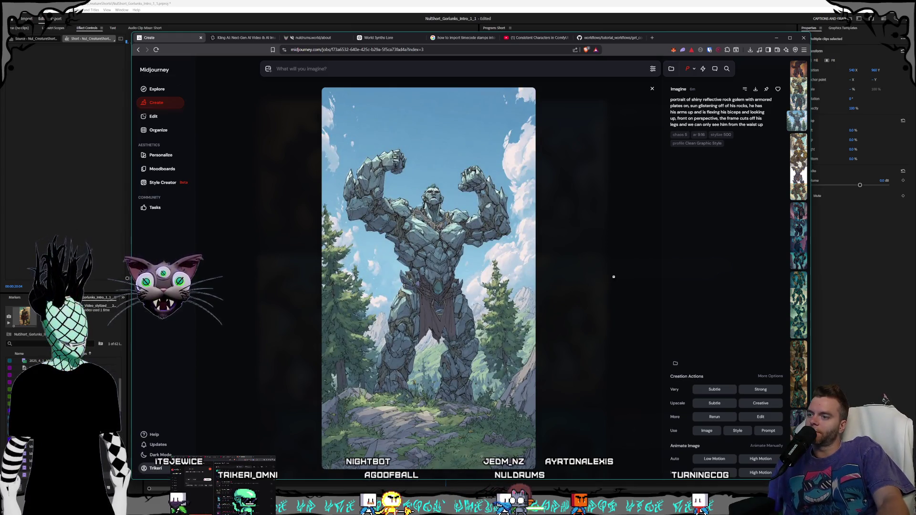
{"action": "left_click", "coordinate": [602, 237]}
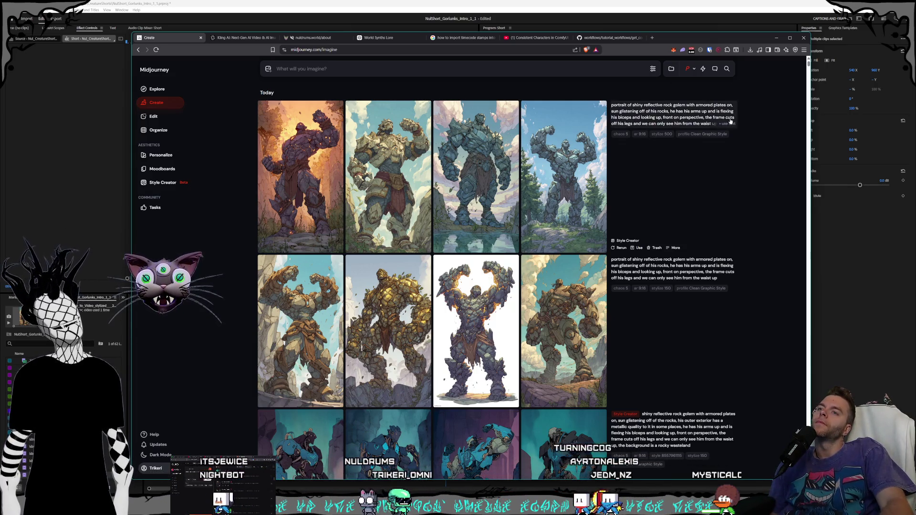
{"action": "left_click", "coordinate": [668, 115]}
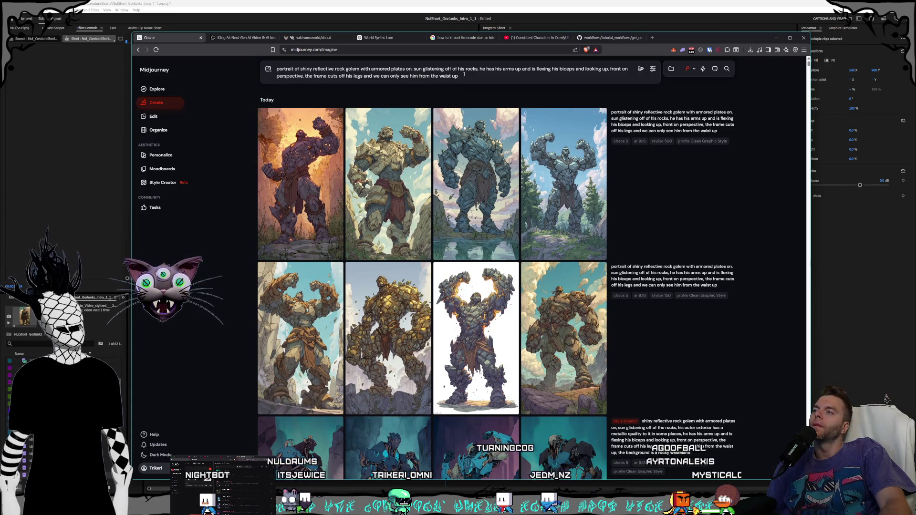
Step: Replace the prompt with 'head of a shiny rock golem with the sun glinting off of his exterior' and submit it
{"action": "key", "text": "ctrl+a"}
{"action": "key", "text": "BackSpace"}
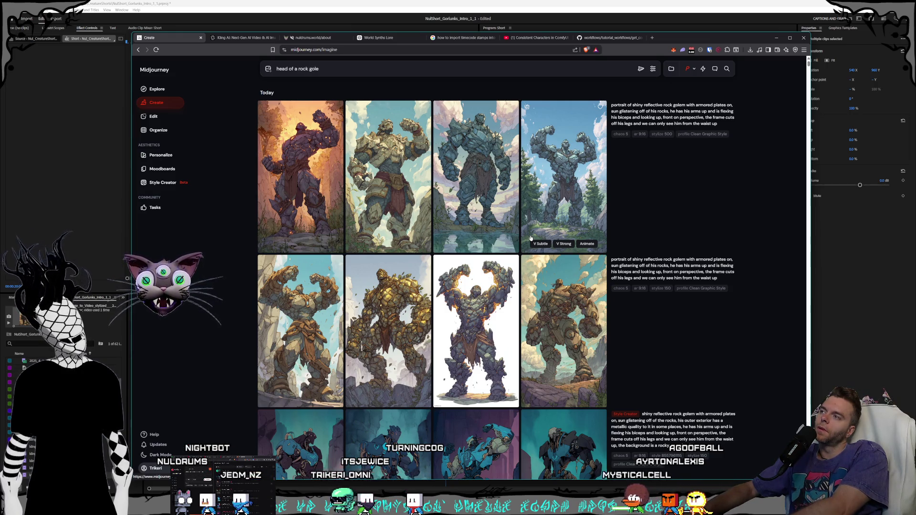
{"action": "key", "text": "BackSpace"}
{"action": "key", "text": "BackSpace"}
{"action": "key", "text": "BackSpace"}
{"action": "type", "text": "shiny rock golem with the "}
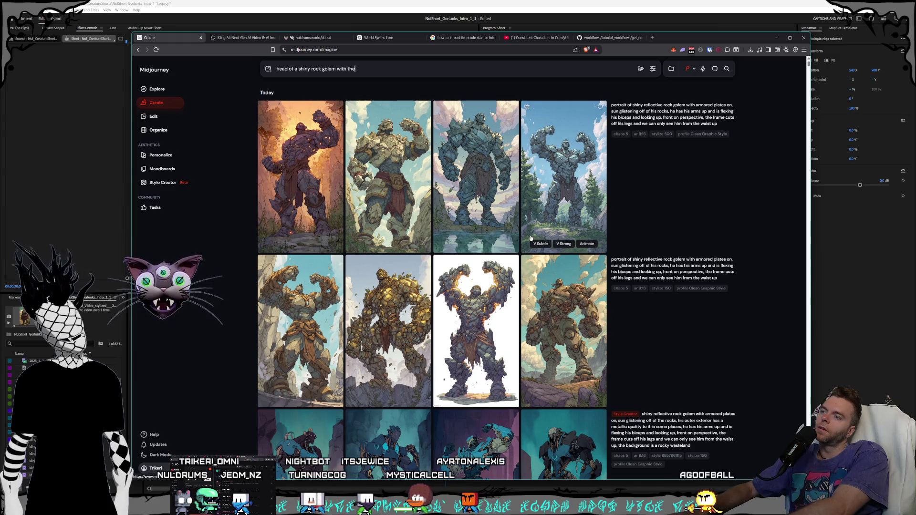
{"action": "type", "text": "sun glinting off of his exterior"}
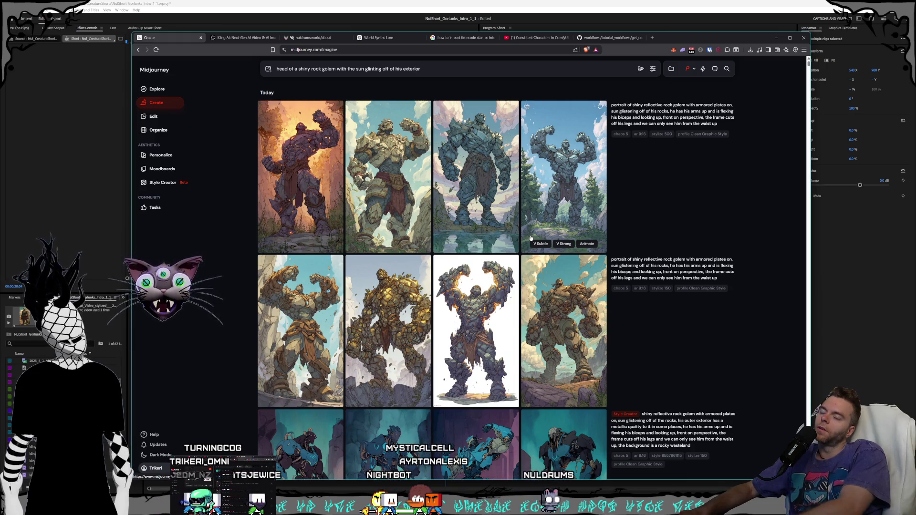
{"action": "left_click", "coordinate": [640, 68]}
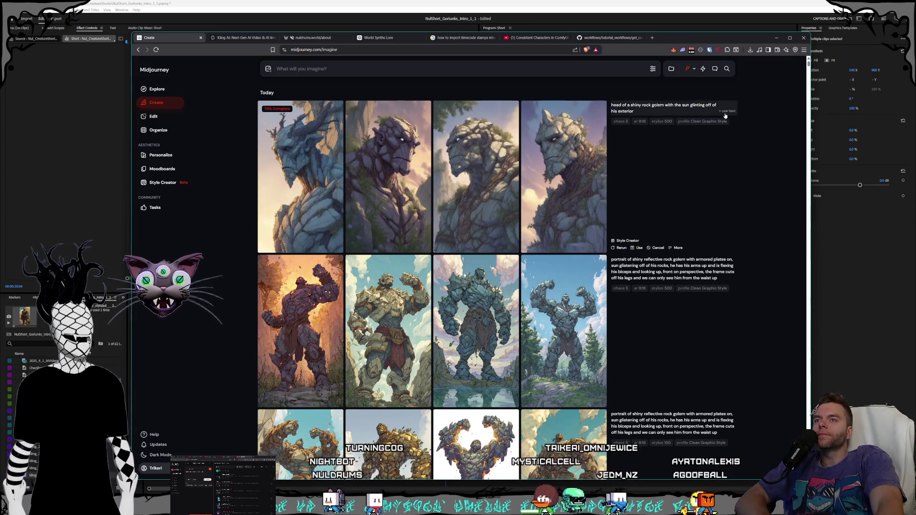
Step: Add 'armored plates on' after 'with' in the golem head prompt and start a Style Creator session
{"action": "left_click", "coordinate": [725, 112]}
{"action": "left_click", "coordinate": [345, 69]}
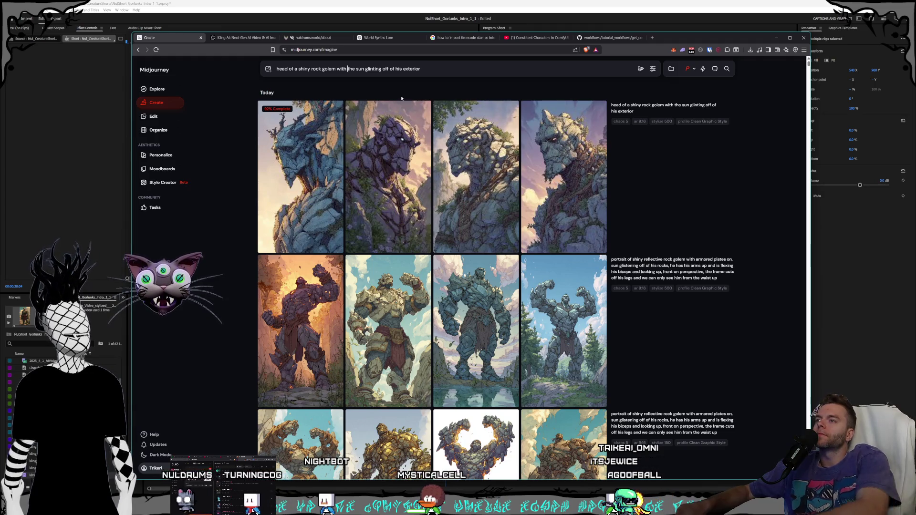
{"action": "type", "text": "armored plates on,"}
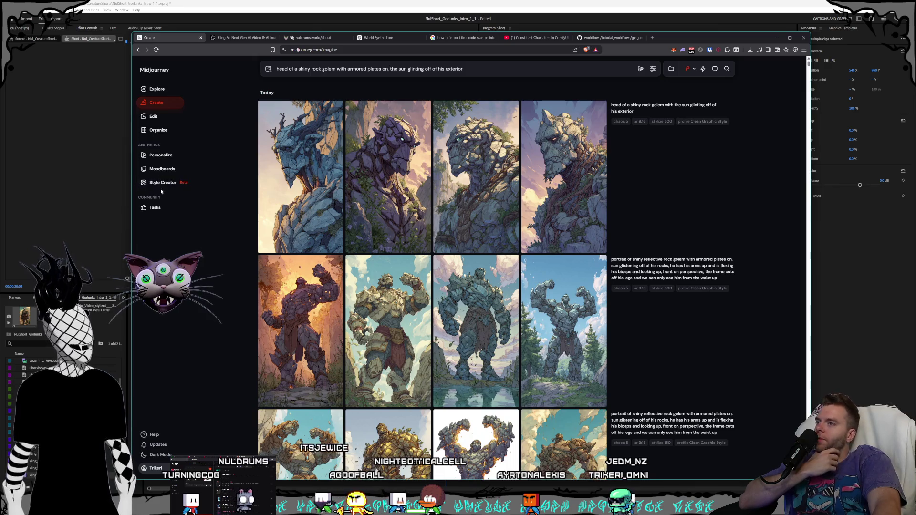
{"action": "left_click", "coordinate": [164, 183]}
{"action": "left_click", "coordinate": [586, 216]}
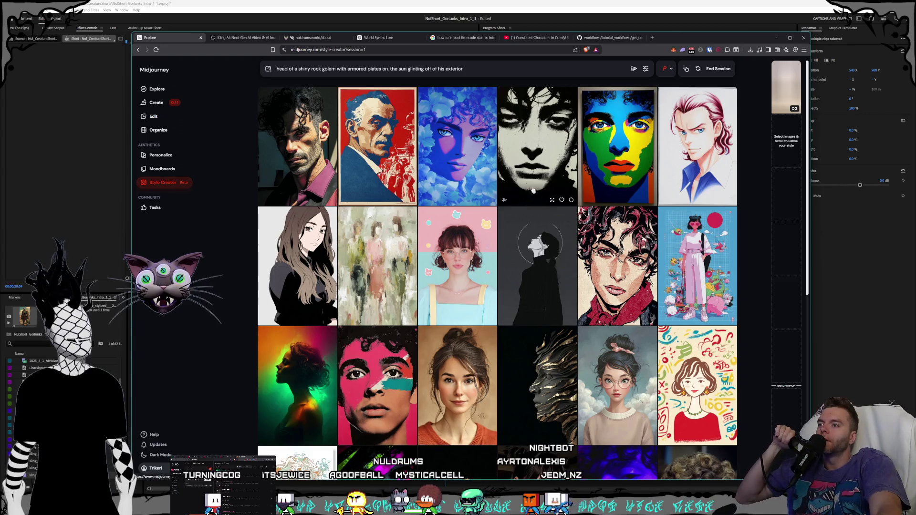
{"action": "scroll", "coordinate": [552, 258], "scroll_direction": "down", "scroll_amount": 7}
{"action": "scroll", "coordinate": [519, 153], "scroll_direction": "down", "scroll_amount": 2}
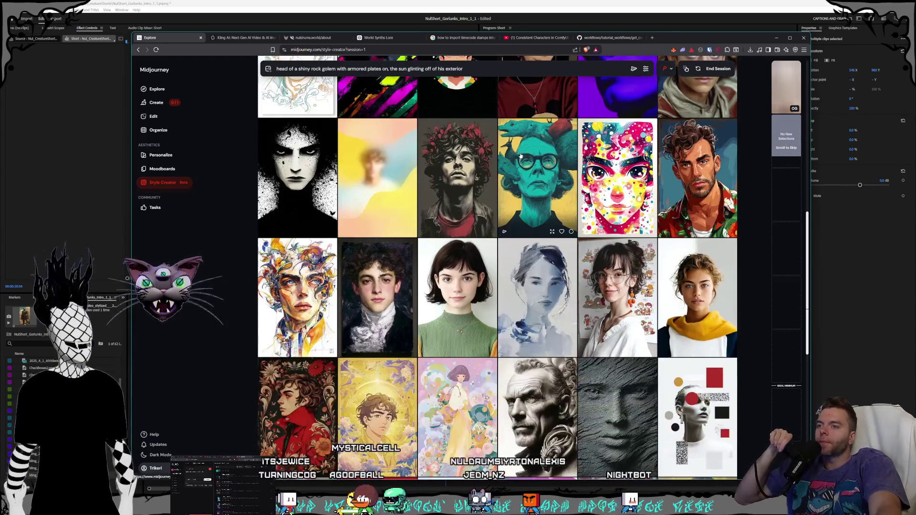
{"action": "scroll", "coordinate": [518, 173], "scroll_direction": "down", "scroll_amount": 8}
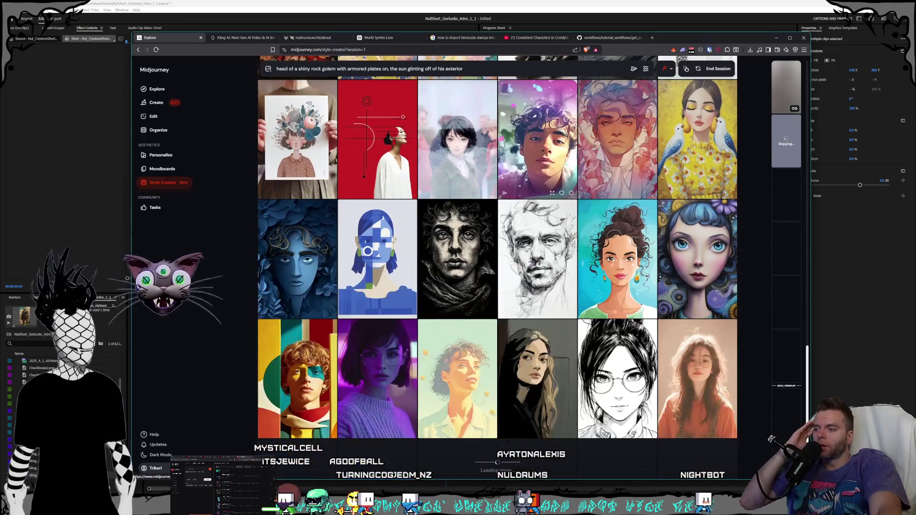
{"action": "scroll", "coordinate": [523, 166], "scroll_direction": "down", "scroll_amount": 7}
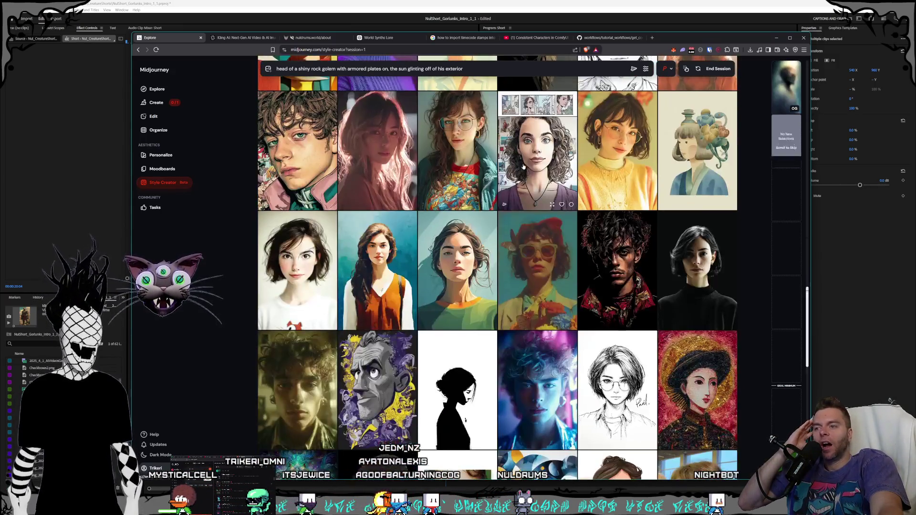
{"action": "scroll", "coordinate": [523, 166], "scroll_direction": "down", "scroll_amount": 11}
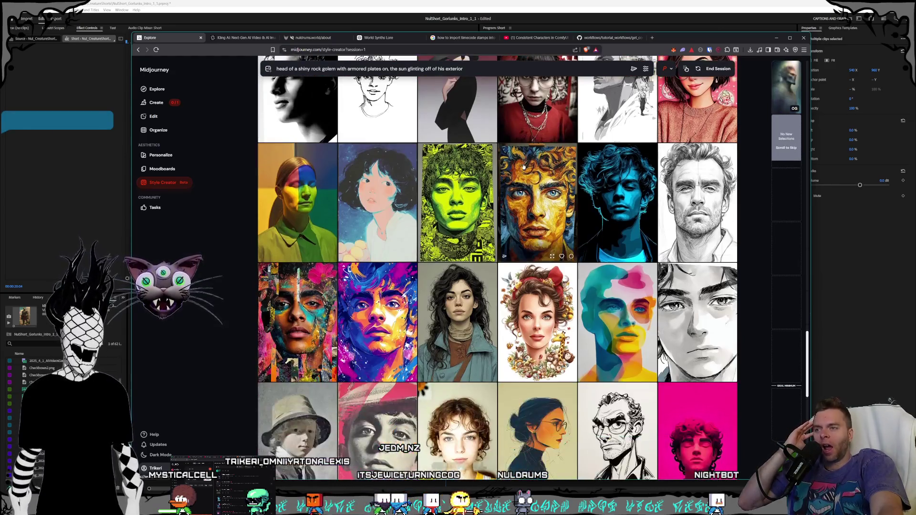
{"action": "scroll", "coordinate": [524, 166], "scroll_direction": "down", "scroll_amount": 8}
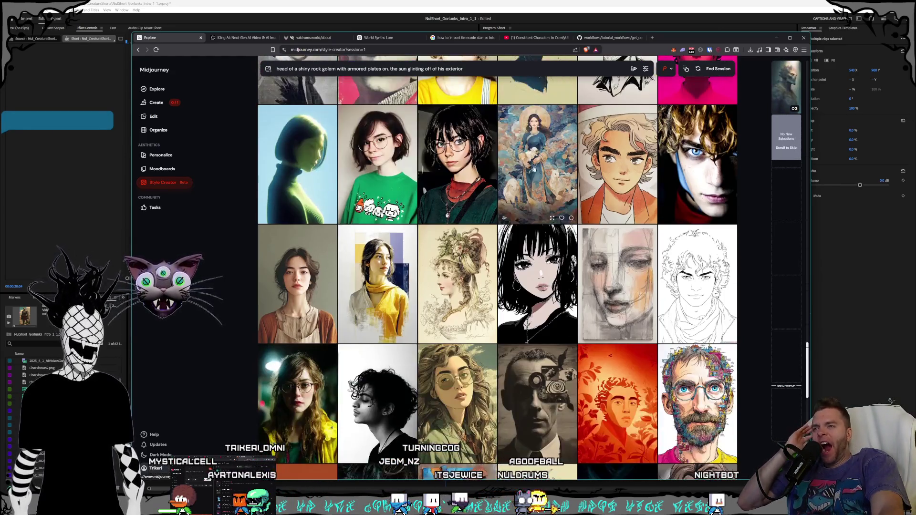
{"action": "scroll", "coordinate": [540, 162], "scroll_direction": "down", "scroll_amount": 5}
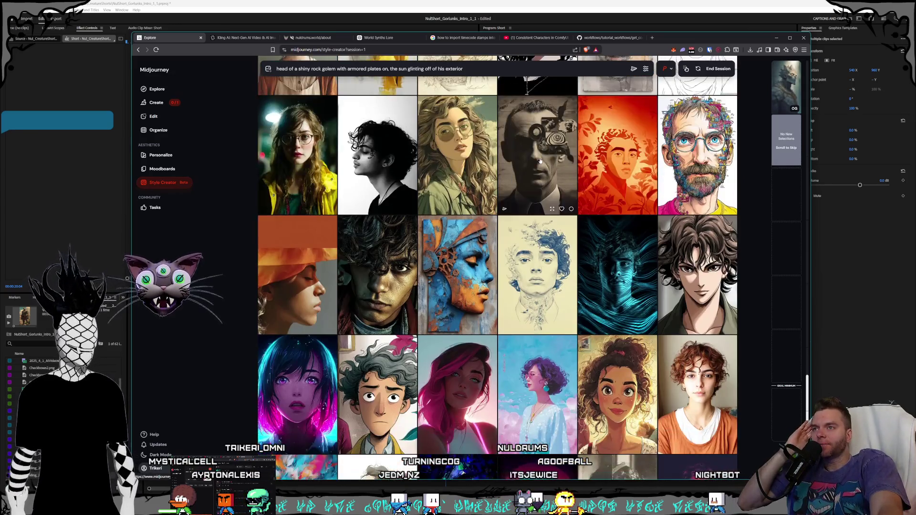
{"action": "scroll", "coordinate": [540, 162], "scroll_direction": "down", "scroll_amount": 1}
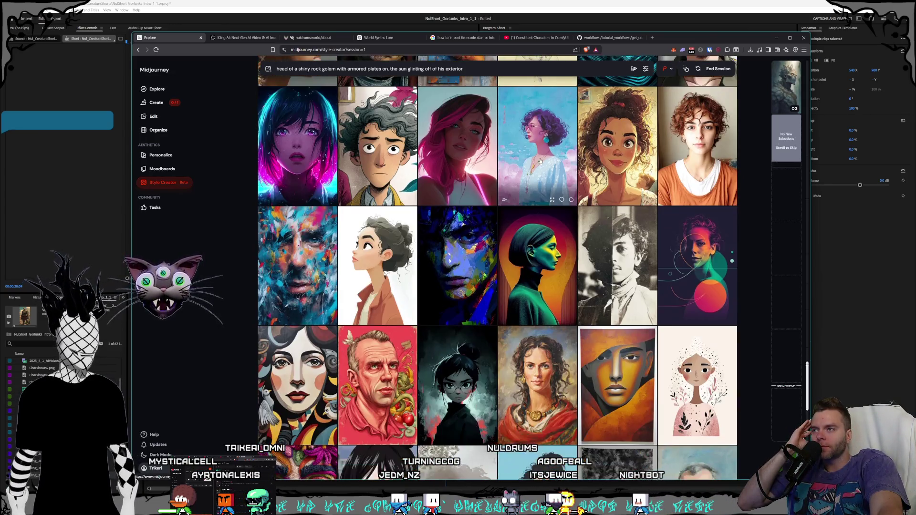
{"action": "scroll", "coordinate": [541, 161], "scroll_direction": "down", "scroll_amount": 2}
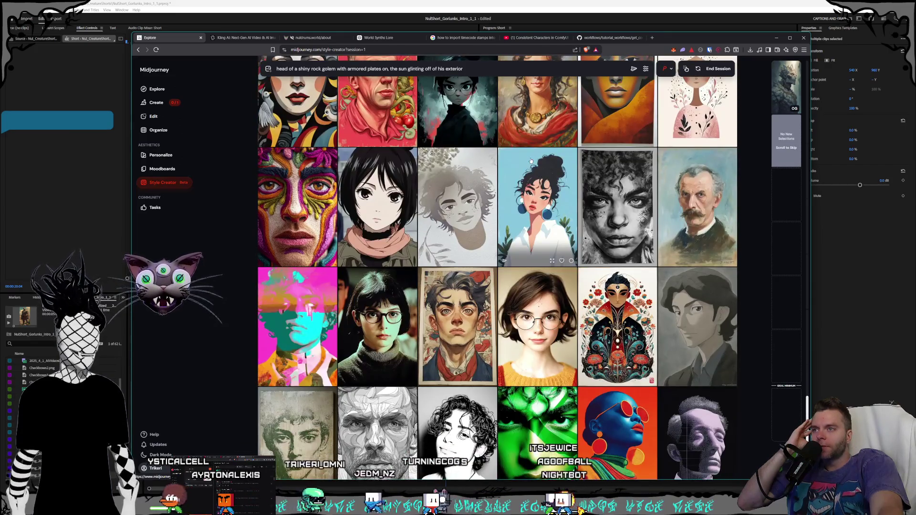
{"action": "scroll", "coordinate": [531, 161], "scroll_direction": "down", "scroll_amount": 6}
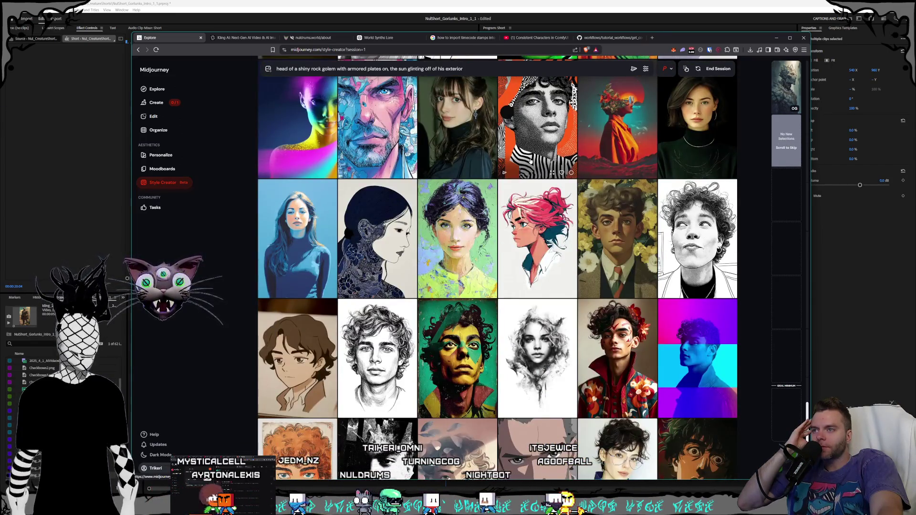
{"action": "scroll", "coordinate": [531, 162], "scroll_direction": "down", "scroll_amount": 5}
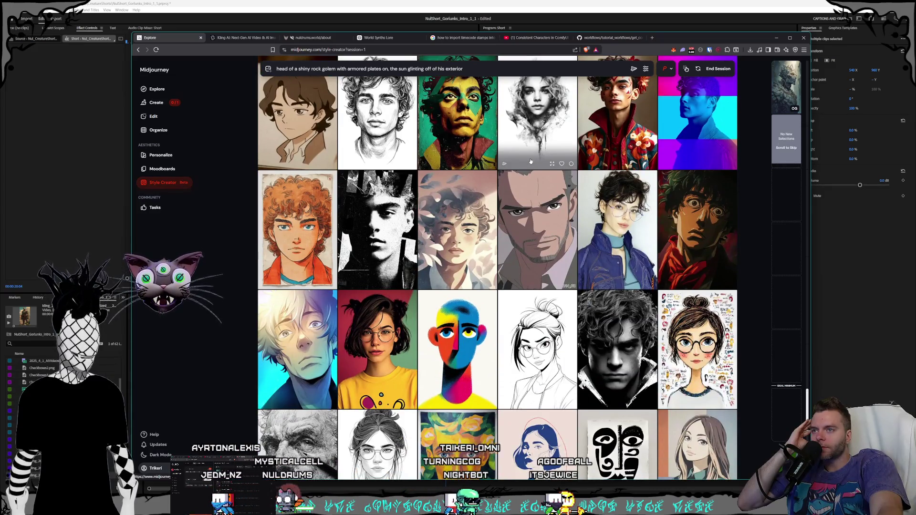
{"action": "scroll", "coordinate": [531, 162], "scroll_direction": "down", "scroll_amount": 3}
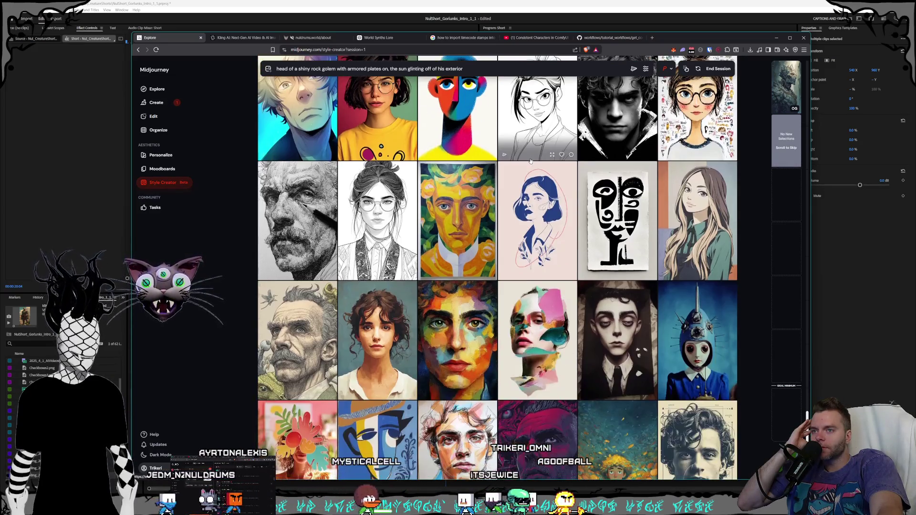
{"action": "scroll", "coordinate": [530, 161], "scroll_direction": "down", "scroll_amount": 2}
{"action": "scroll", "coordinate": [531, 162], "scroll_direction": "down", "scroll_amount": 3}
{"action": "scroll", "coordinate": [531, 161], "scroll_direction": "down", "scroll_amount": 6}
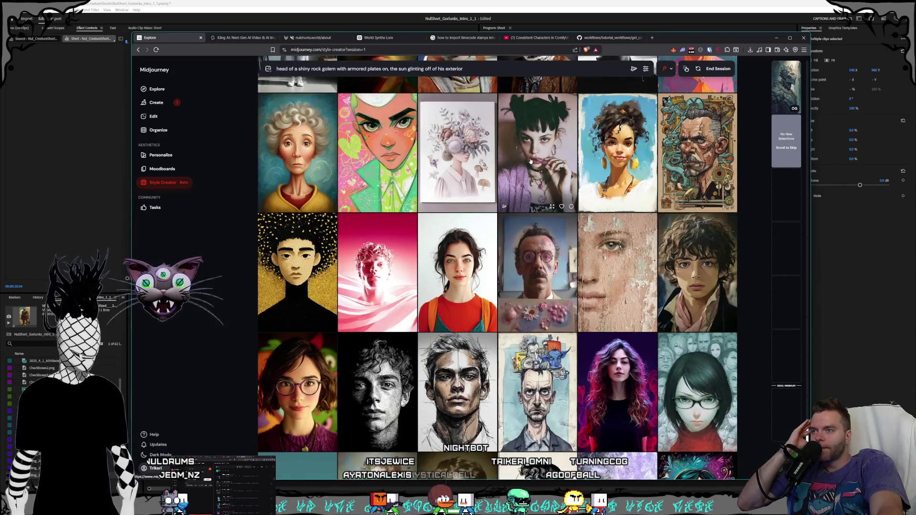
{"action": "scroll", "coordinate": [531, 161], "scroll_direction": "down", "scroll_amount": 12}
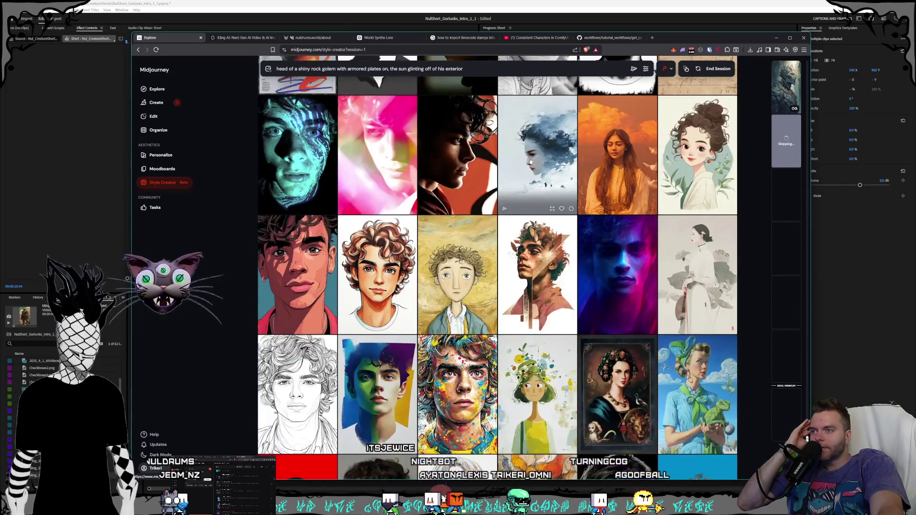
{"action": "scroll", "coordinate": [531, 161], "scroll_direction": "down", "scroll_amount": 1}
{"action": "scroll", "coordinate": [523, 153], "scroll_direction": "down", "scroll_amount": 10}
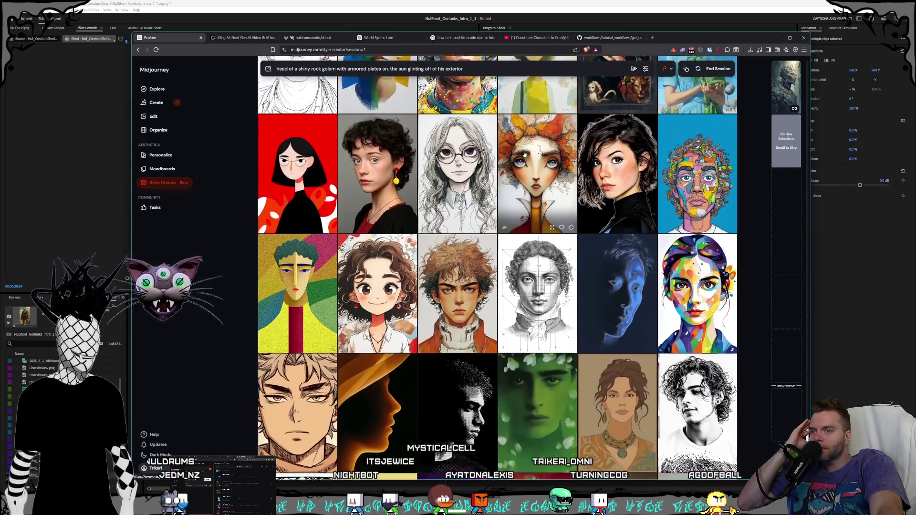
{"action": "scroll", "coordinate": [524, 154], "scroll_direction": "down", "scroll_amount": 8}
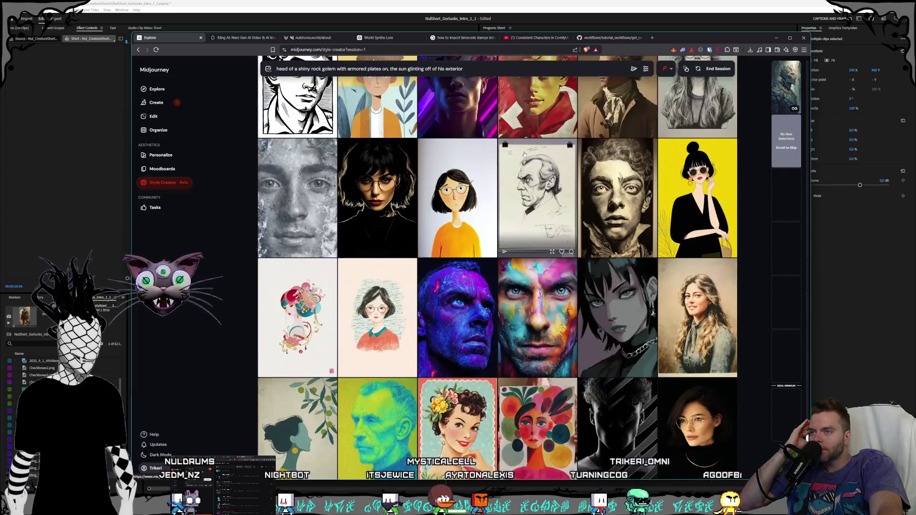
{"action": "scroll", "coordinate": [524, 154], "scroll_direction": "down", "scroll_amount": 4}
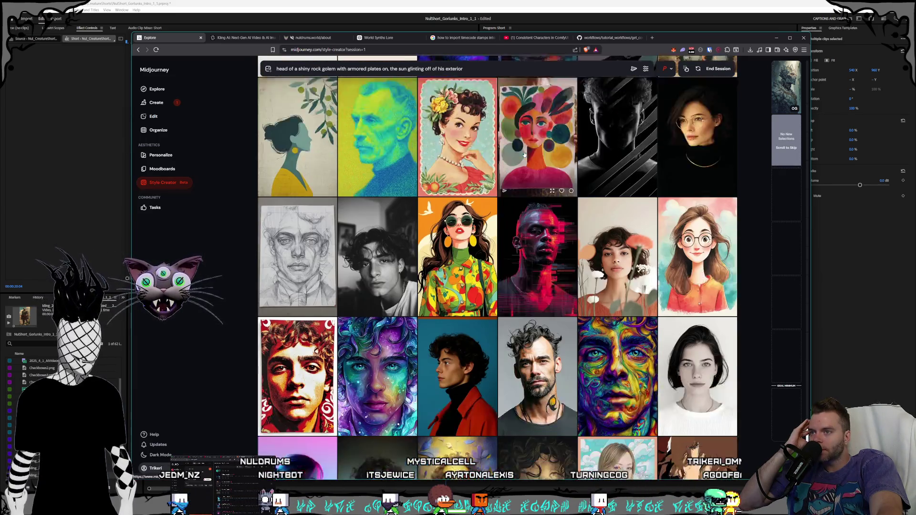
{"action": "scroll", "coordinate": [524, 154], "scroll_direction": "down", "scroll_amount": 3}
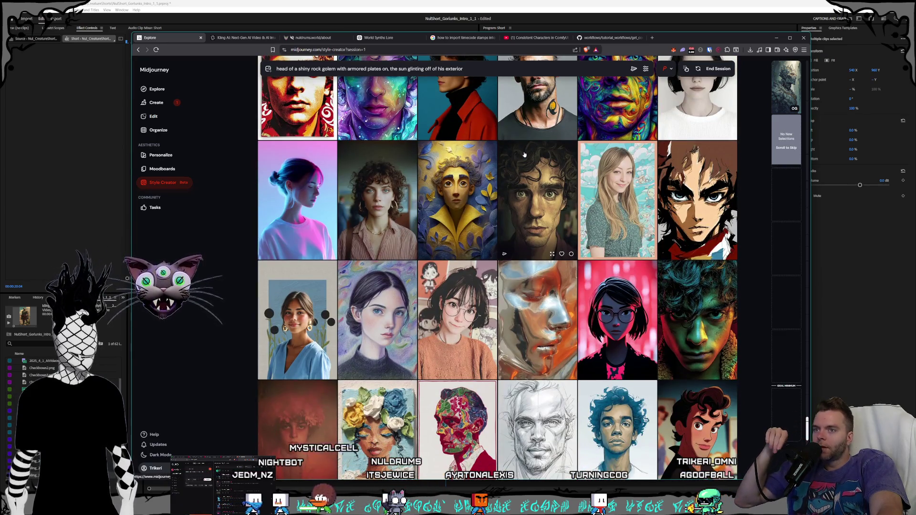
{"action": "scroll", "coordinate": [524, 155], "scroll_direction": "down", "scroll_amount": 5}
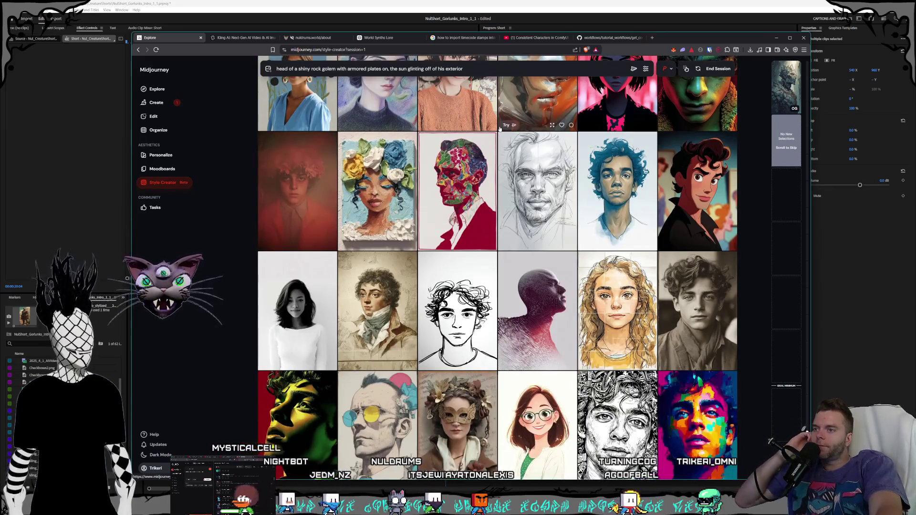
{"action": "scroll", "coordinate": [519, 116], "scroll_direction": "down", "scroll_amount": 7}
{"action": "scroll", "coordinate": [525, 146], "scroll_direction": "down", "scroll_amount": 3}
{"action": "scroll", "coordinate": [532, 151], "scroll_direction": "down", "scroll_amount": 3}
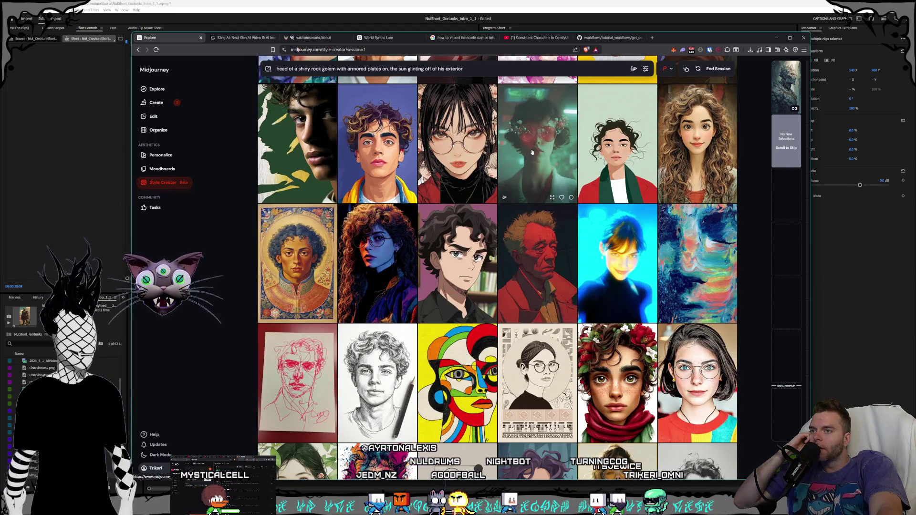
{"action": "scroll", "coordinate": [529, 152], "scroll_direction": "down", "scroll_amount": 7}
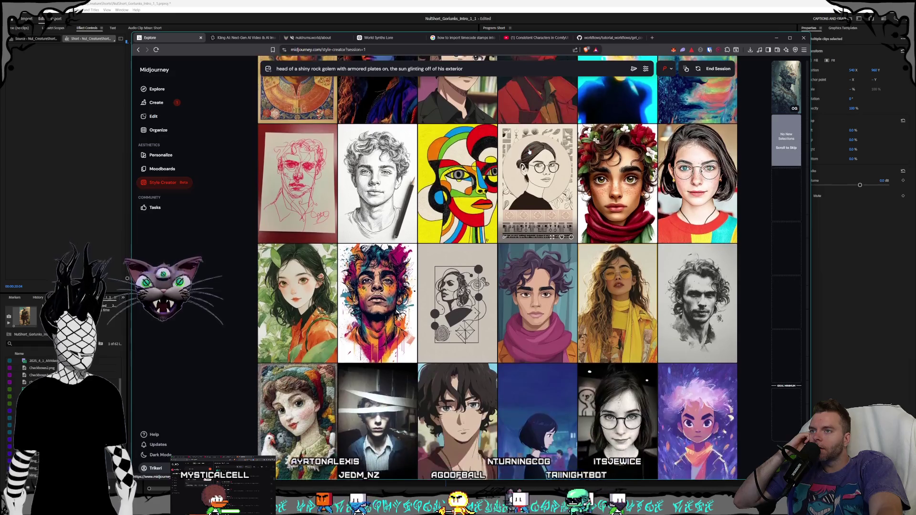
{"action": "scroll", "coordinate": [529, 152], "scroll_direction": "down", "scroll_amount": 2}
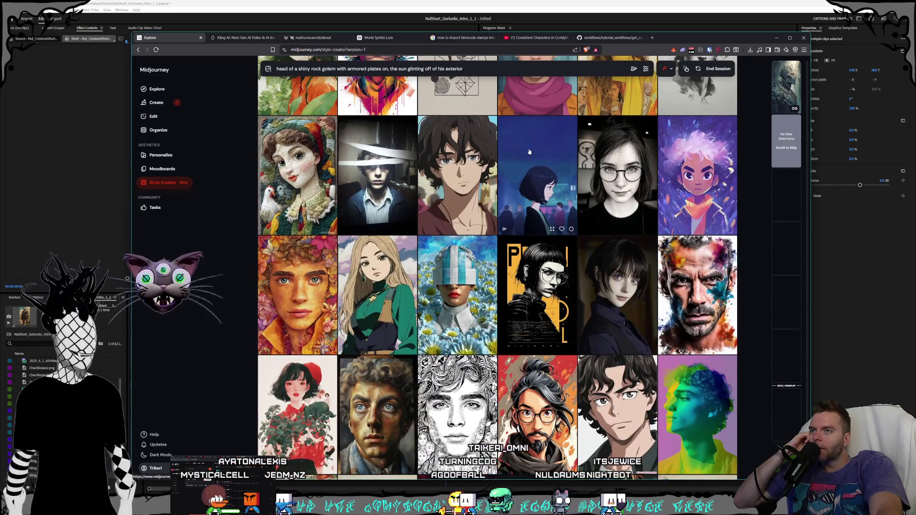
{"action": "scroll", "coordinate": [529, 152], "scroll_direction": "down", "scroll_amount": 2}
{"action": "scroll", "coordinate": [529, 151], "scroll_direction": "down", "scroll_amount": 2}
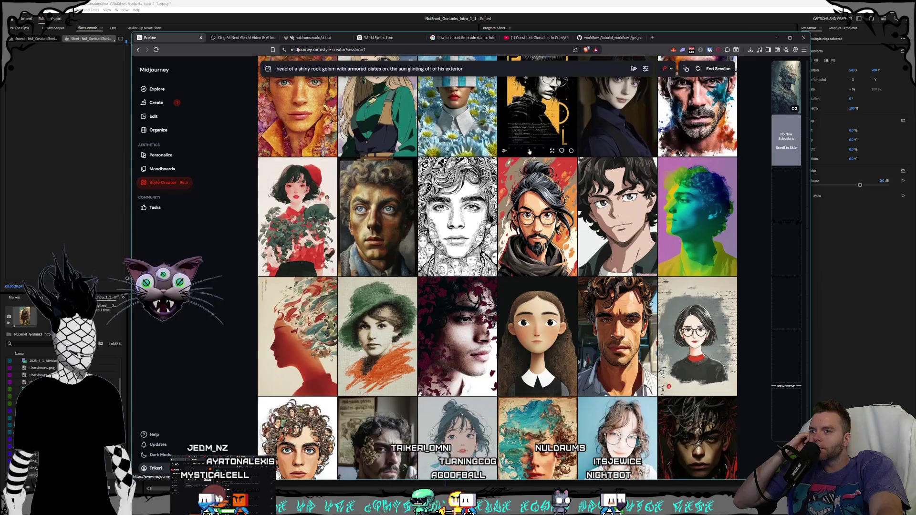
{"action": "scroll", "coordinate": [529, 151], "scroll_direction": "down", "scroll_amount": 1}
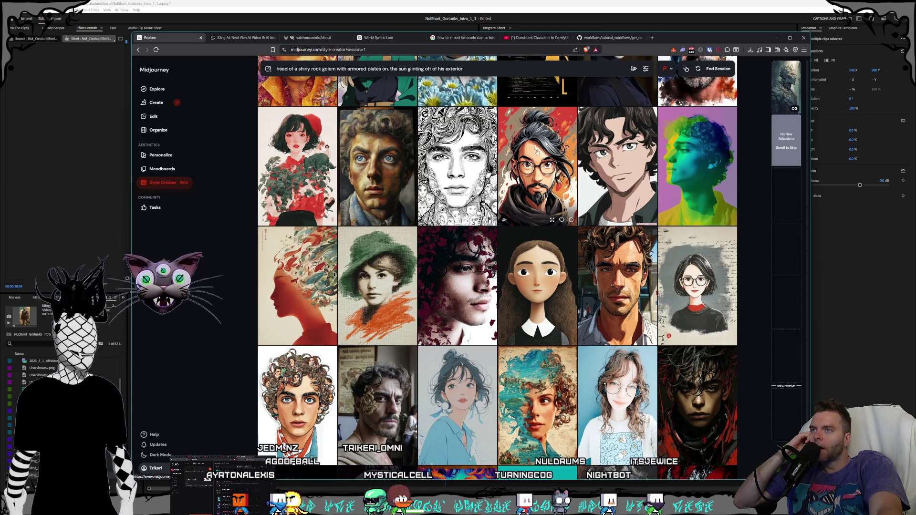
{"action": "scroll", "coordinate": [539, 156], "scroll_direction": "down", "scroll_amount": 2}
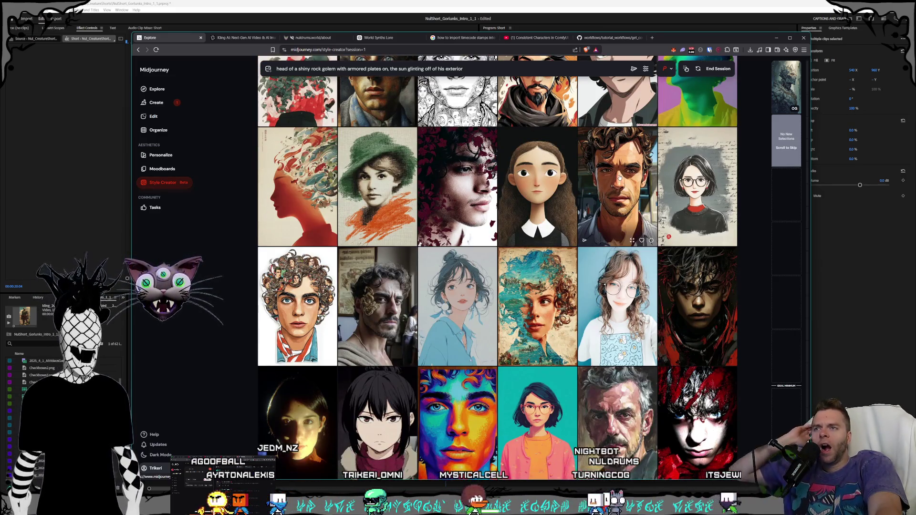
Step: Pick the man's portrait and the curly-haired portrait with glasses as preferred styles
{"action": "left_click", "coordinate": [619, 177]}
{"action": "scroll", "coordinate": [548, 153], "scroll_direction": "down", "scroll_amount": 5}
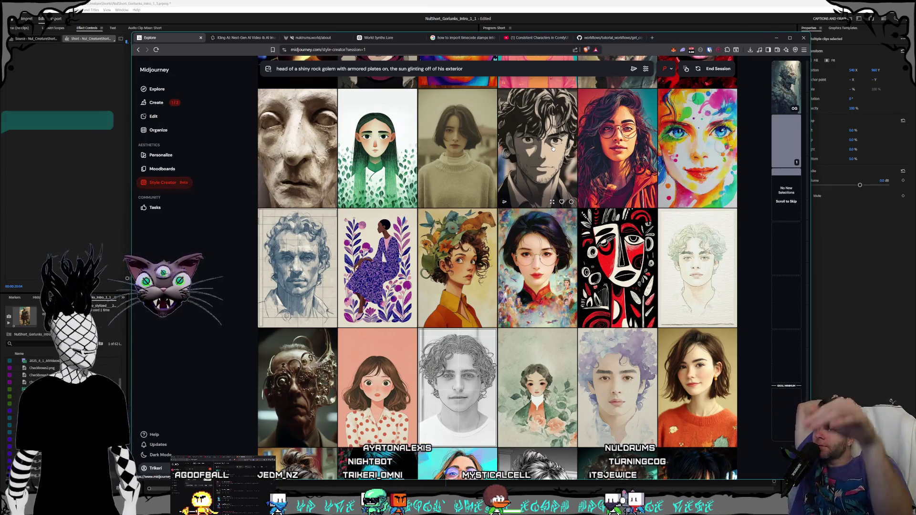
{"action": "scroll", "coordinate": [572, 143], "scroll_direction": "down", "scroll_amount": 2}
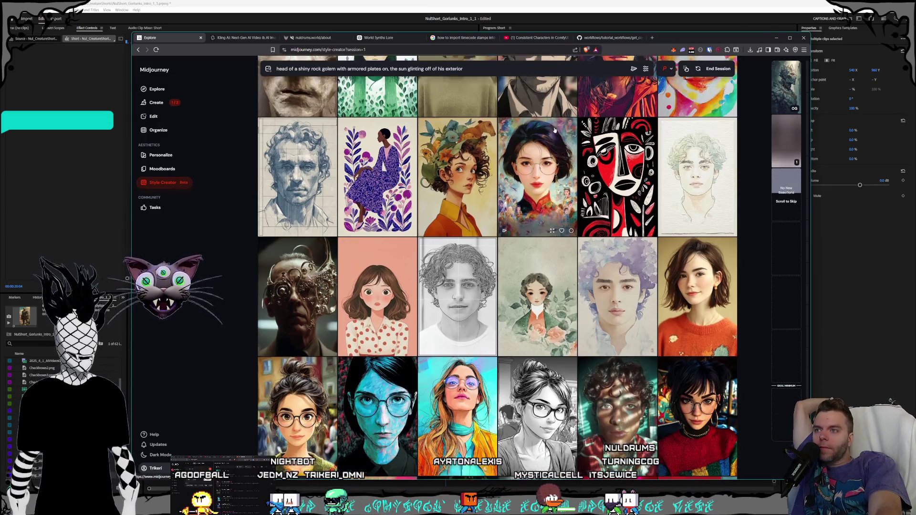
{"action": "scroll", "coordinate": [554, 129], "scroll_direction": "down", "scroll_amount": 5}
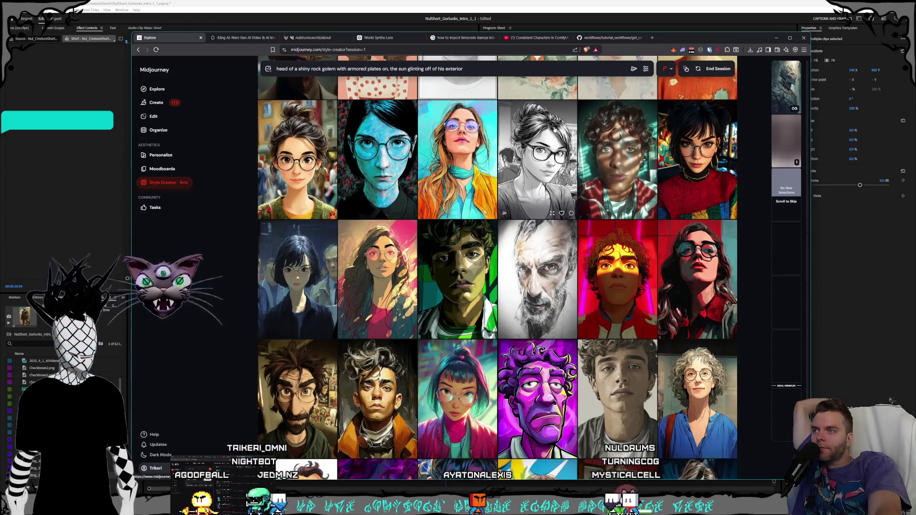
{"action": "scroll", "coordinate": [555, 129], "scroll_direction": "down", "scroll_amount": 3}
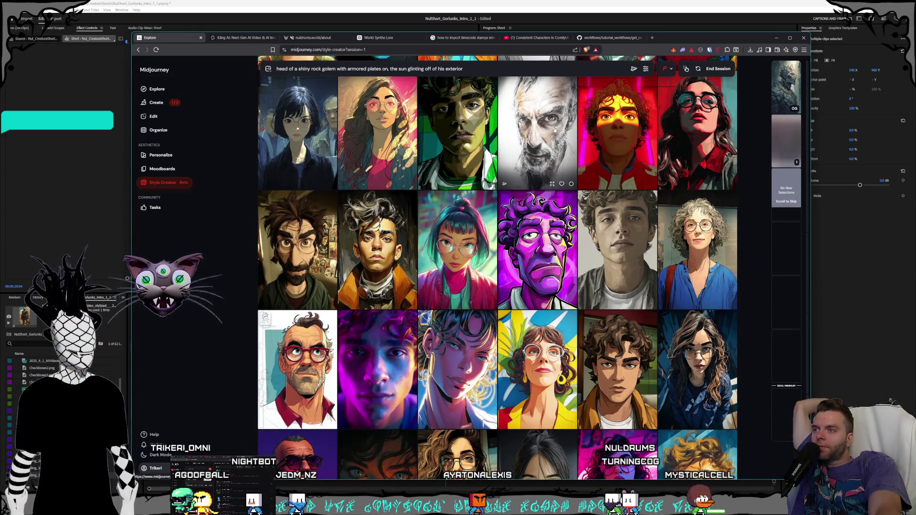
{"action": "scroll", "coordinate": [554, 129], "scroll_direction": "down", "scroll_amount": 3}
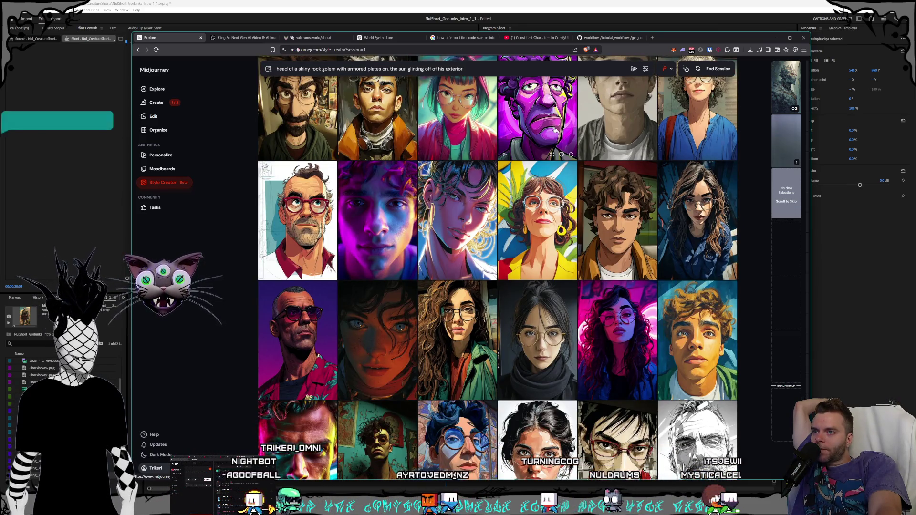
{"action": "scroll", "coordinate": [555, 130], "scroll_direction": "down", "scroll_amount": 2}
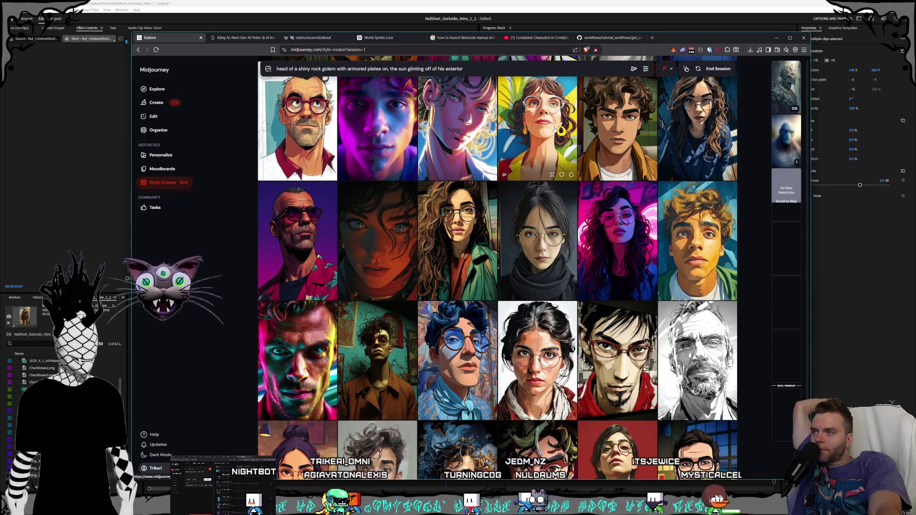
{"action": "scroll", "coordinate": [554, 129], "scroll_direction": "down", "scroll_amount": 1}
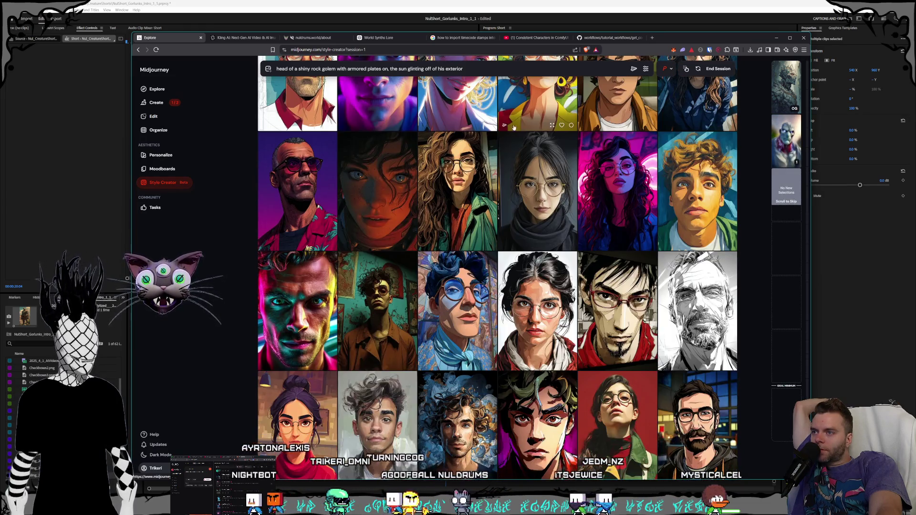
{"action": "left_click", "coordinate": [482, 172]}
{"action": "scroll", "coordinate": [521, 165], "scroll_direction": "down", "scroll_amount": 10}
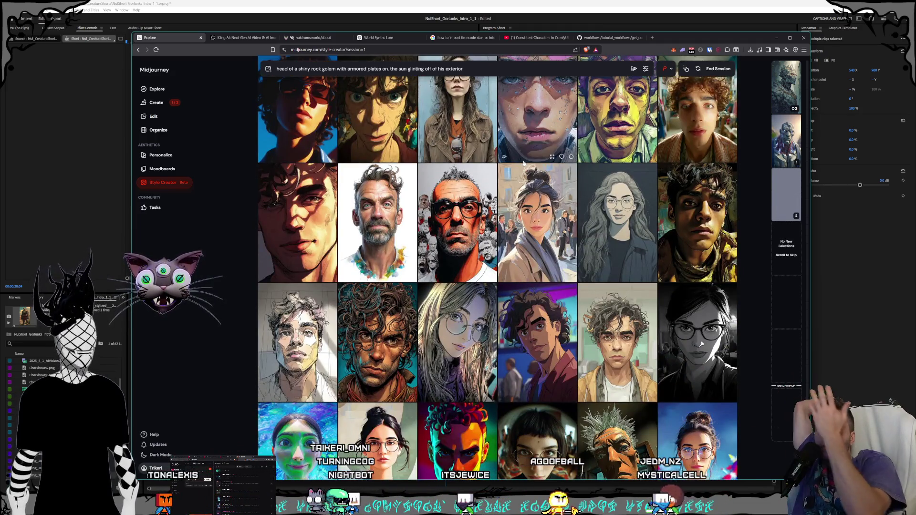
{"action": "scroll", "coordinate": [595, 225], "scroll_direction": "down", "scroll_amount": 3}
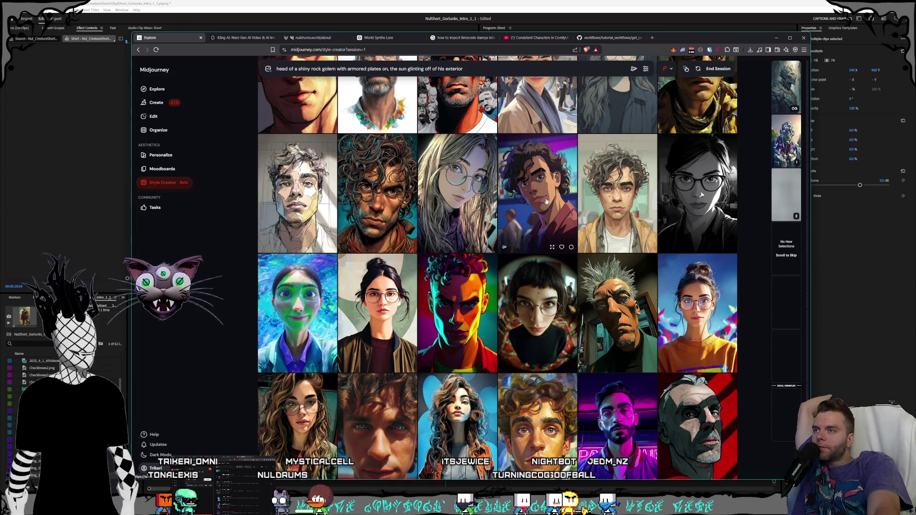
Step: Pick the curly-haired man's portrait, then look through the remaining style samples
{"action": "left_click", "coordinate": [377, 201]}
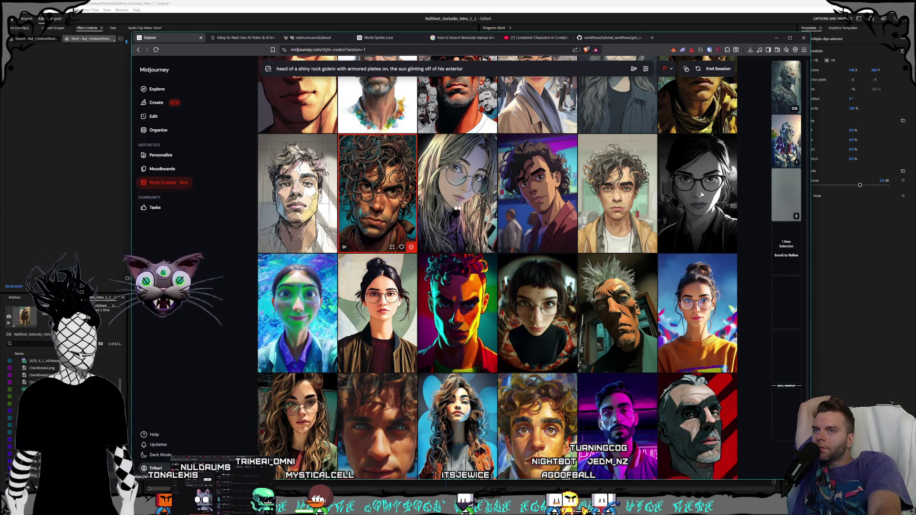
{"action": "scroll", "coordinate": [557, 210], "scroll_direction": "down", "scroll_amount": 4}
{"action": "scroll", "coordinate": [557, 210], "scroll_direction": "down", "scroll_amount": 10}
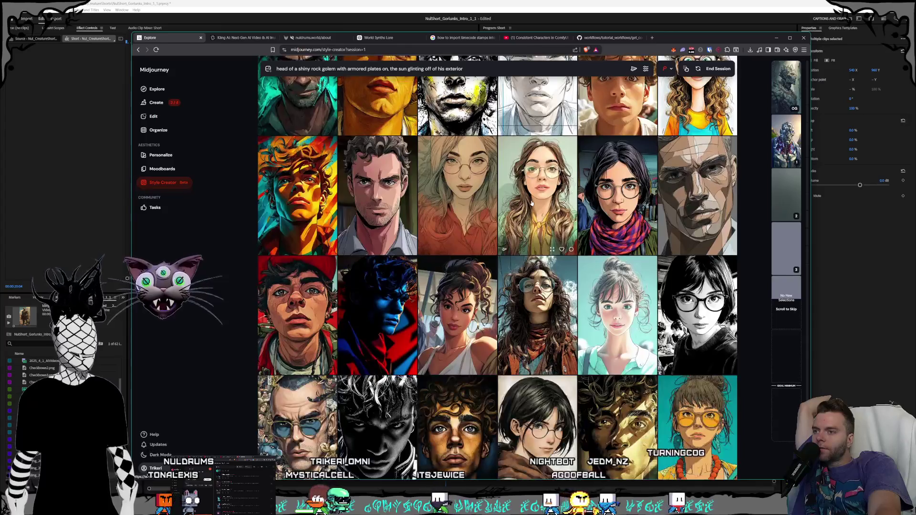
{"action": "scroll", "coordinate": [531, 203], "scroll_direction": "down", "scroll_amount": 4}
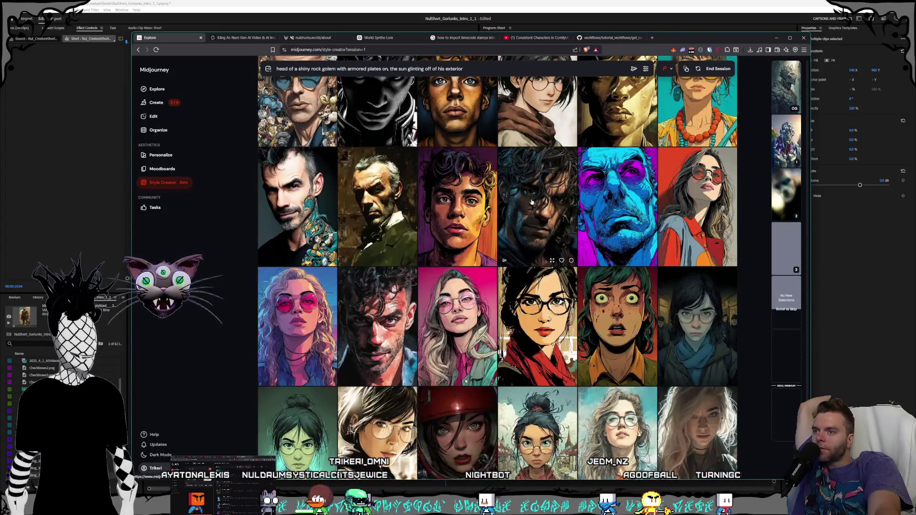
{"action": "scroll", "coordinate": [531, 203], "scroll_direction": "down", "scroll_amount": 4}
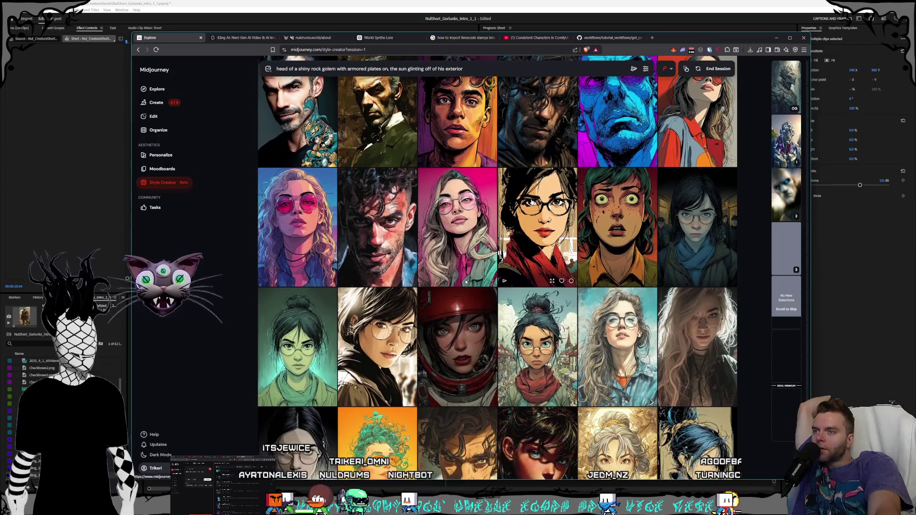
{"action": "scroll", "coordinate": [532, 202], "scroll_direction": "down", "scroll_amount": 3}
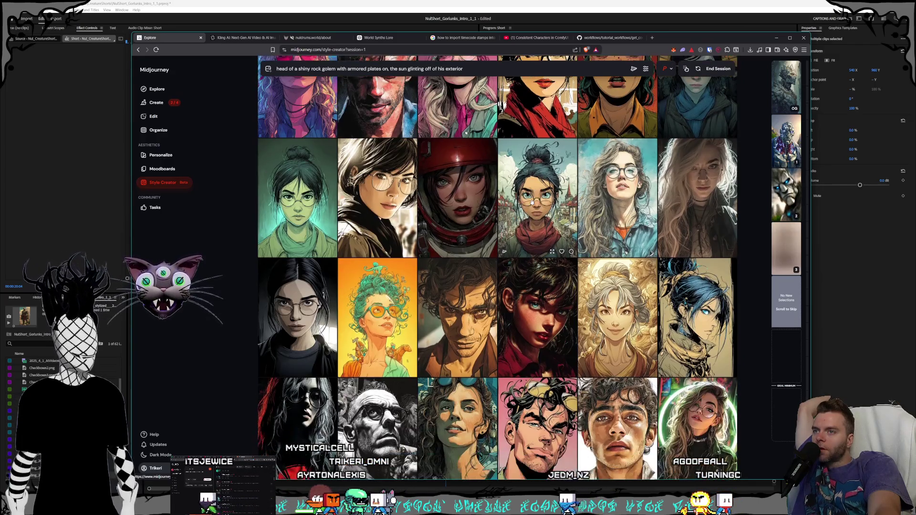
{"action": "scroll", "coordinate": [531, 202], "scroll_direction": "down", "scroll_amount": 1}
{"action": "scroll", "coordinate": [532, 202], "scroll_direction": "down", "scroll_amount": 3}
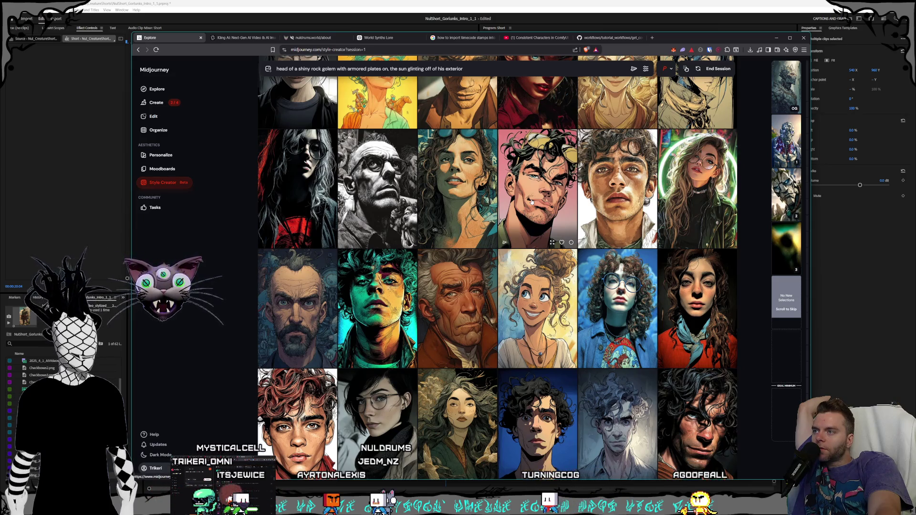
{"action": "scroll", "coordinate": [531, 202], "scroll_direction": "down", "scroll_amount": 2}
{"action": "scroll", "coordinate": [532, 202], "scroll_direction": "down", "scroll_amount": 2}
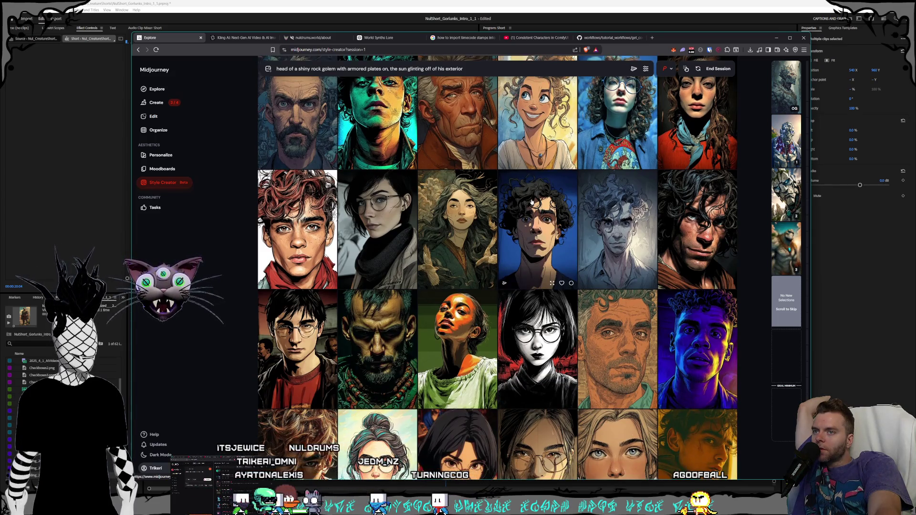
{"action": "scroll", "coordinate": [531, 203], "scroll_direction": "down", "scroll_amount": 1}
{"action": "scroll", "coordinate": [532, 202], "scroll_direction": "down", "scroll_amount": 2}
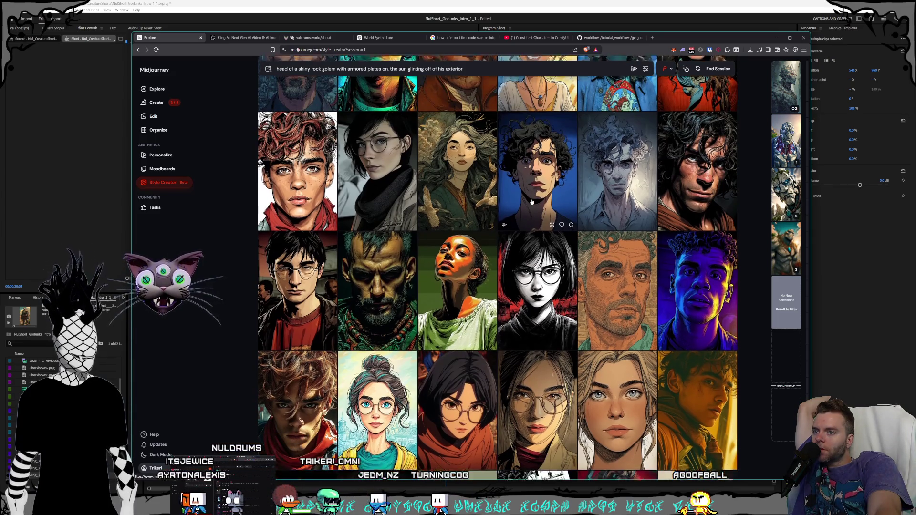
{"action": "scroll", "coordinate": [531, 202], "scroll_direction": "down", "scroll_amount": 4}
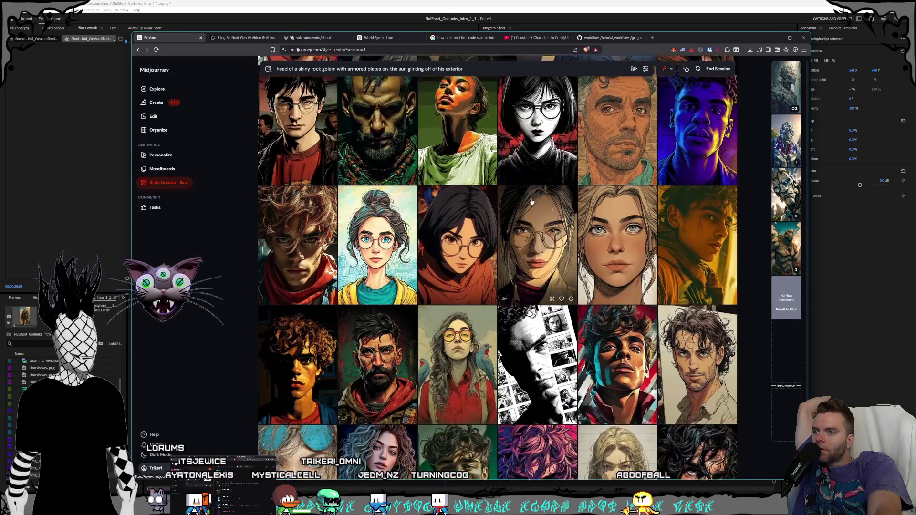
{"action": "scroll", "coordinate": [531, 202], "scroll_direction": "down", "scroll_amount": 7}
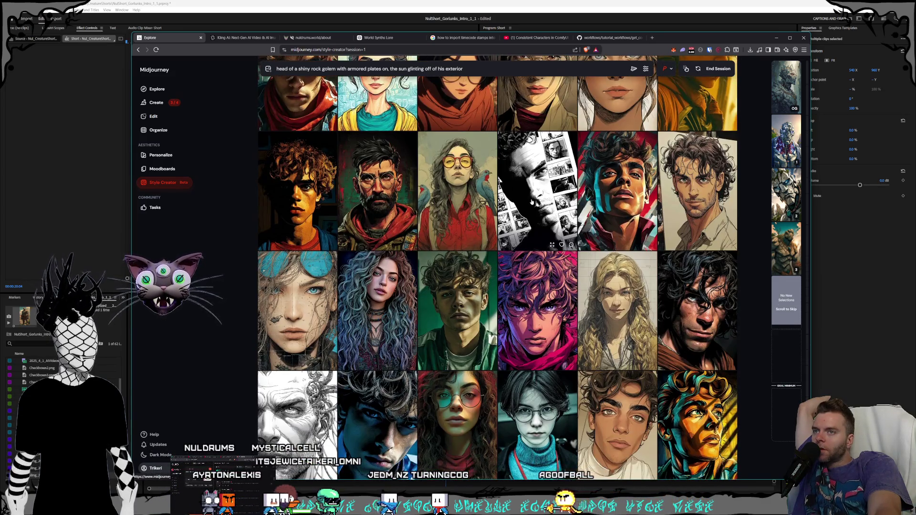
{"action": "scroll", "coordinate": [535, 182], "scroll_direction": "down", "scroll_amount": 8}
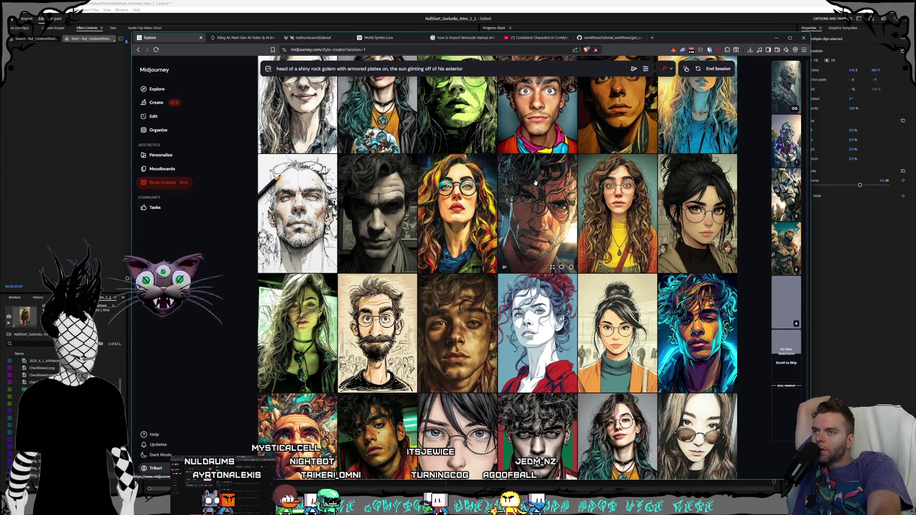
{"action": "scroll", "coordinate": [535, 183], "scroll_direction": "down", "scroll_amount": 5}
{"action": "scroll", "coordinate": [524, 141], "scroll_direction": "down", "scroll_amount": 4}
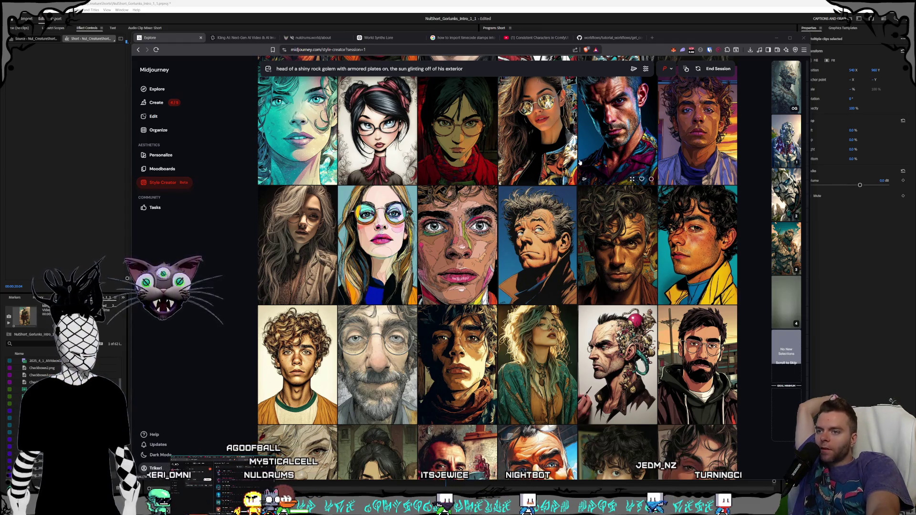
{"action": "scroll", "coordinate": [580, 163], "scroll_direction": "down", "scroll_amount": 1}
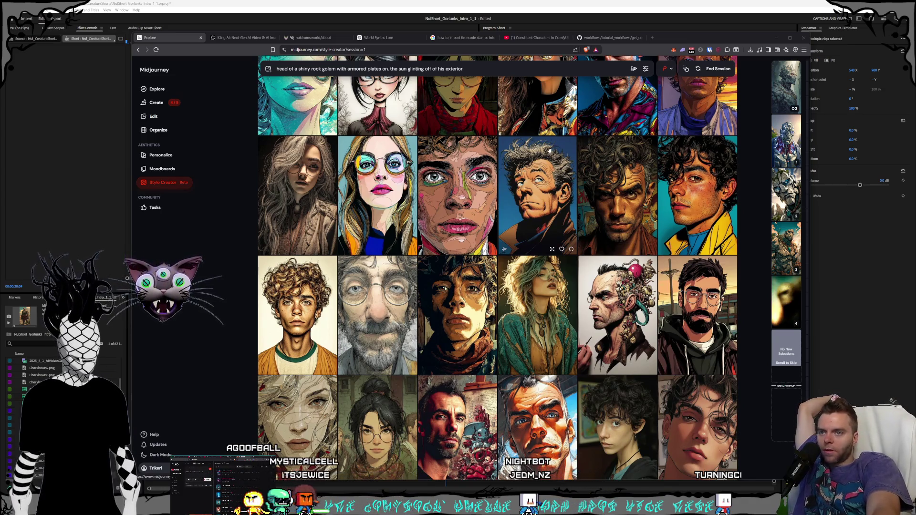
{"action": "scroll", "coordinate": [547, 148], "scroll_direction": "down", "scroll_amount": 4}
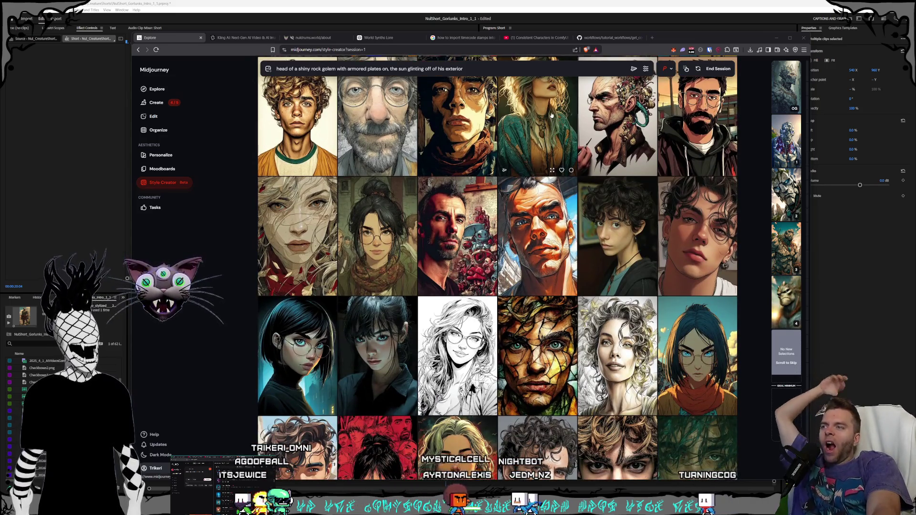
{"action": "scroll", "coordinate": [549, 110], "scroll_direction": "down", "scroll_amount": 2}
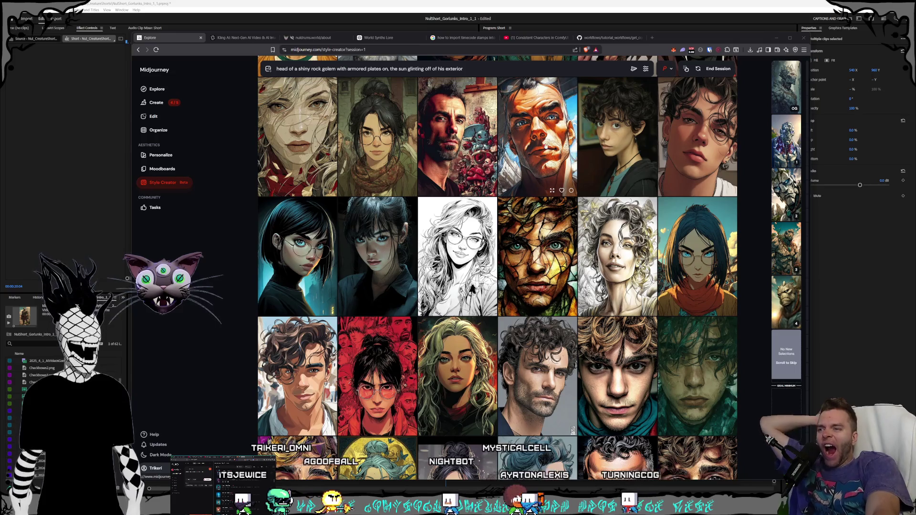
{"action": "scroll", "coordinate": [542, 155], "scroll_direction": "down", "scroll_amount": 2}
{"action": "scroll", "coordinate": [542, 149], "scroll_direction": "down", "scroll_amount": 1}
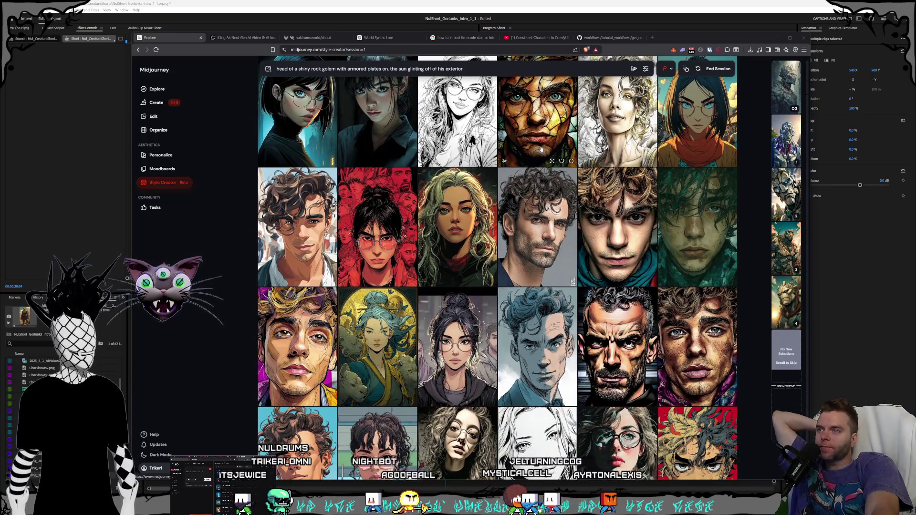
{"action": "scroll", "coordinate": [542, 149], "scroll_direction": "down", "scroll_amount": 2}
{"action": "scroll", "coordinate": [541, 150], "scroll_direction": "down", "scroll_amount": 1}
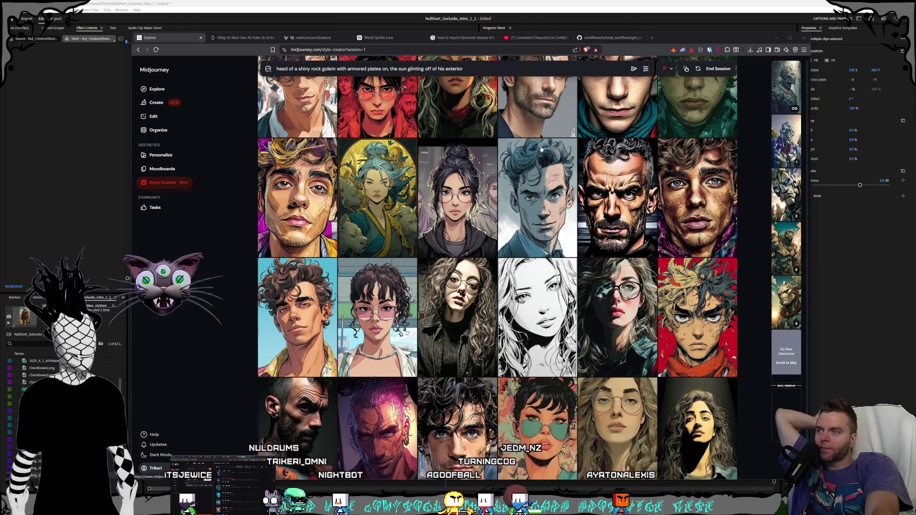
{"action": "scroll", "coordinate": [542, 150], "scroll_direction": "down", "scroll_amount": 2}
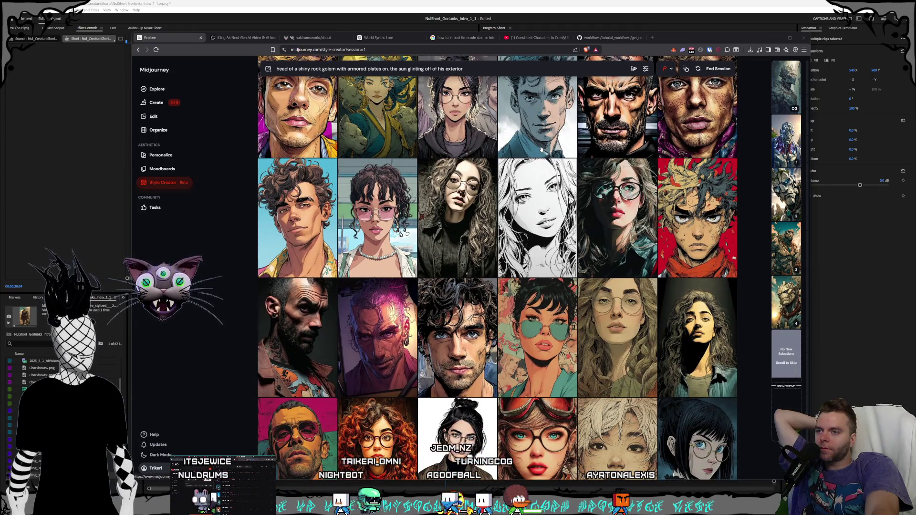
{"action": "scroll", "coordinate": [542, 150], "scroll_direction": "down", "scroll_amount": 2}
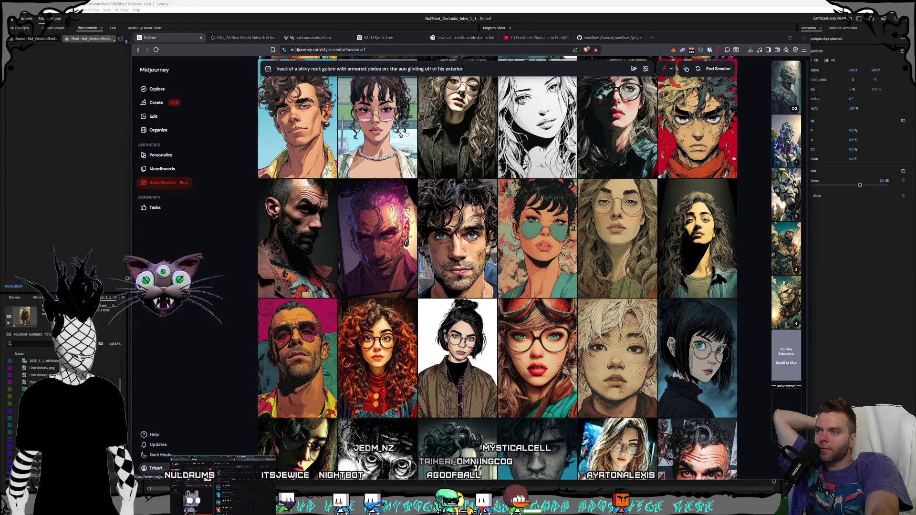
{"action": "scroll", "coordinate": [541, 150], "scroll_direction": "down", "scroll_amount": 7}
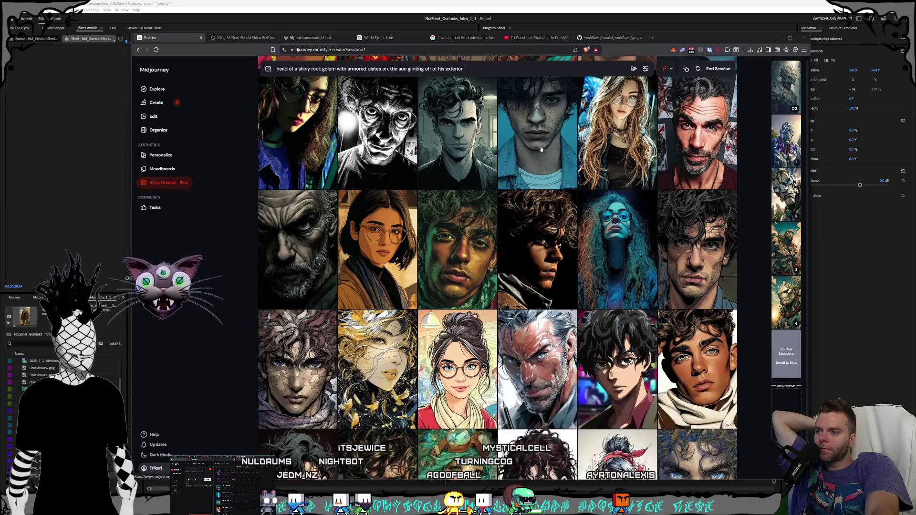
{"action": "scroll", "coordinate": [542, 149], "scroll_direction": "down", "scroll_amount": 1}
{"action": "scroll", "coordinate": [539, 150], "scroll_direction": "down", "scroll_amount": 3}
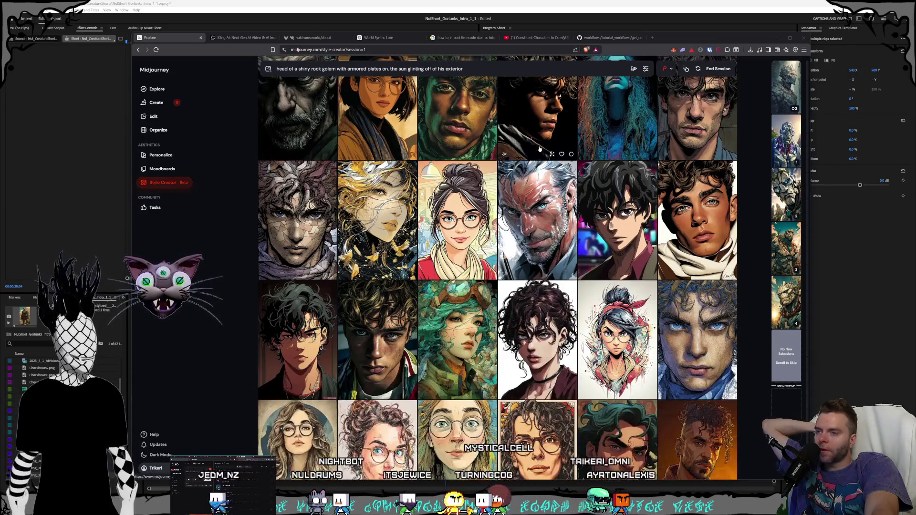
{"action": "scroll", "coordinate": [539, 149], "scroll_direction": "down", "scroll_amount": 4}
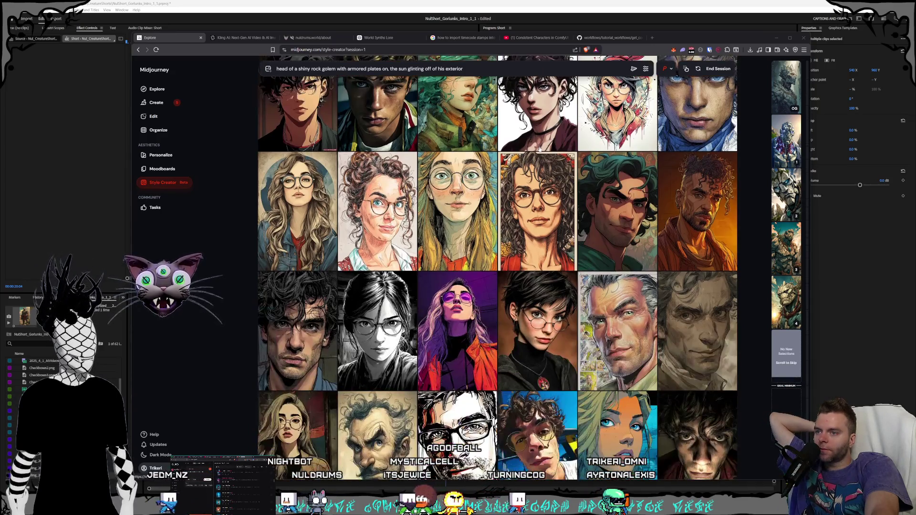
{"action": "scroll", "coordinate": [540, 149], "scroll_direction": "down", "scroll_amount": 10}
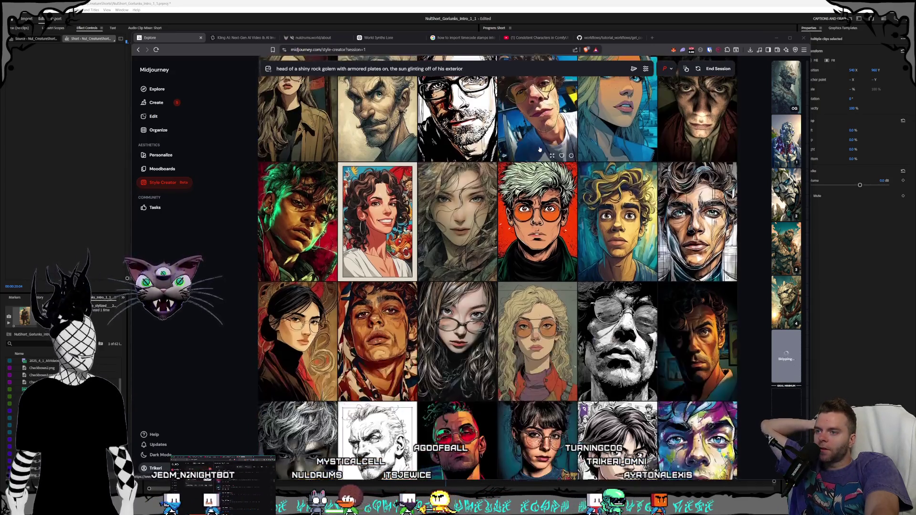
{"action": "scroll", "coordinate": [539, 150], "scroll_direction": "down", "scroll_amount": 6}
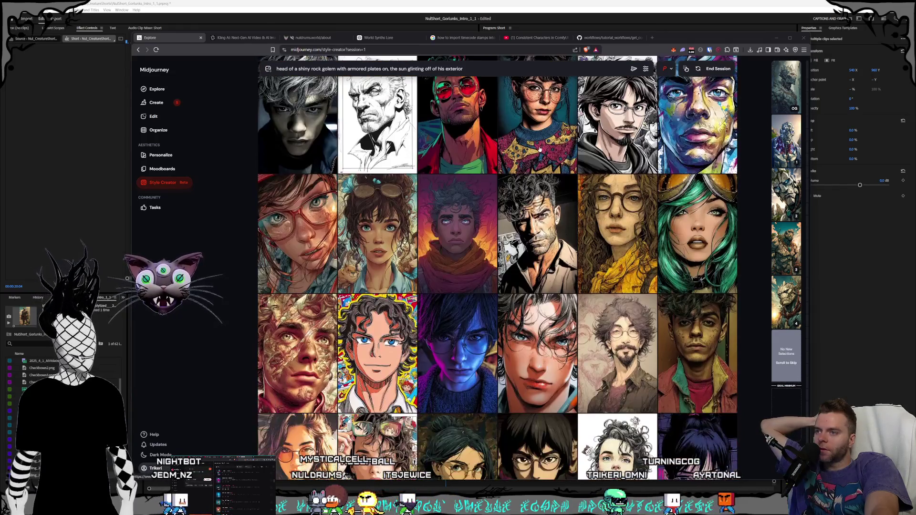
{"action": "scroll", "coordinate": [539, 149], "scroll_direction": "down", "scroll_amount": 6}
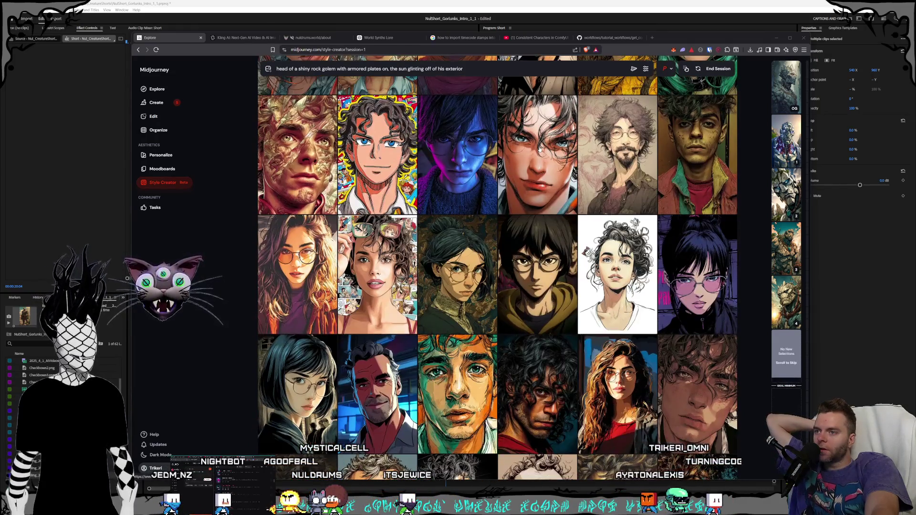
{"action": "scroll", "coordinate": [540, 150], "scroll_direction": "down", "scroll_amount": 6}
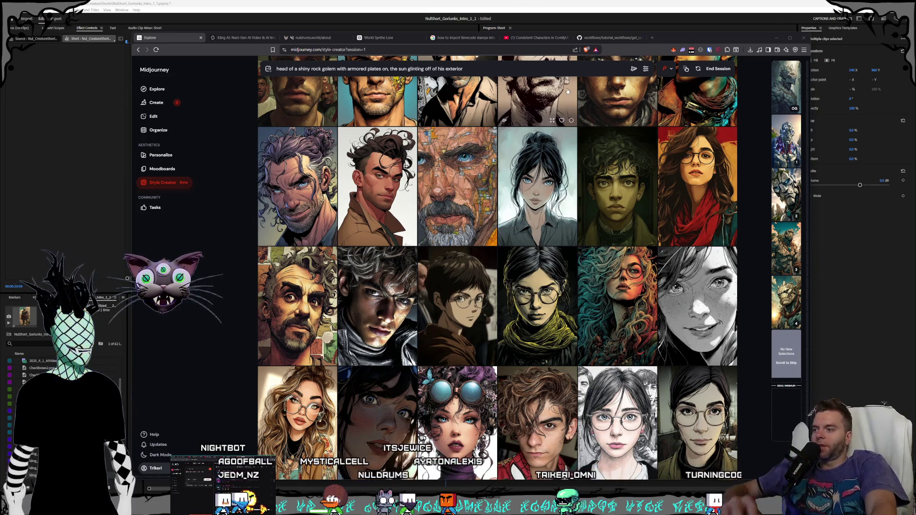
{"action": "scroll", "coordinate": [548, 110], "scroll_direction": "down", "scroll_amount": 2}
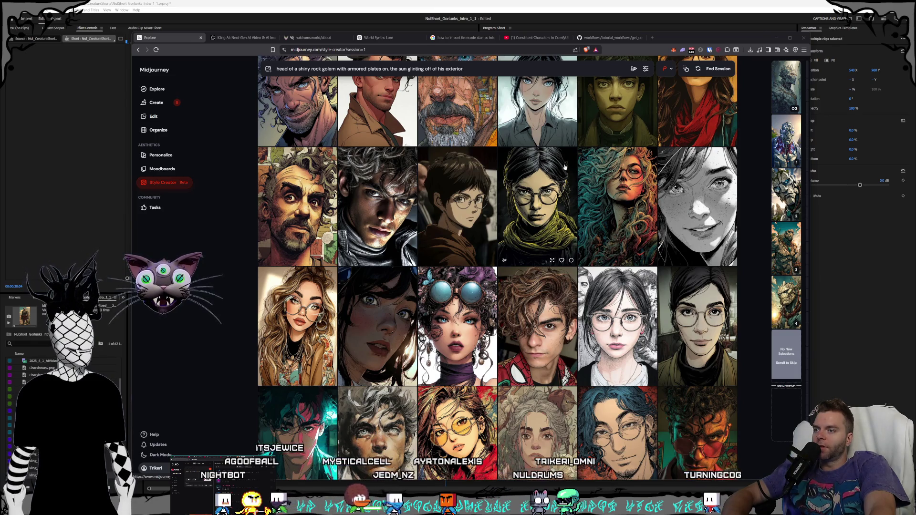
{"action": "scroll", "coordinate": [455, 240], "scroll_direction": "down", "scroll_amount": 2}
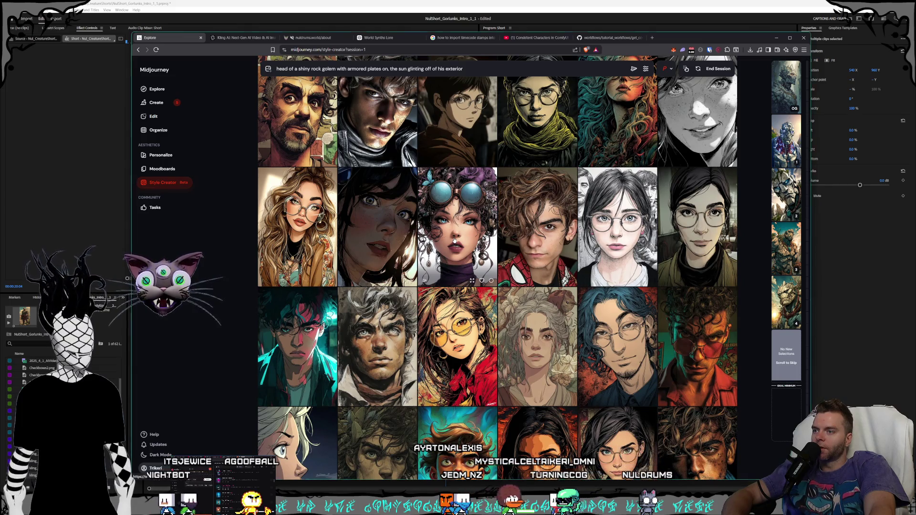
{"action": "scroll", "coordinate": [455, 240], "scroll_direction": "down", "scroll_amount": 10}
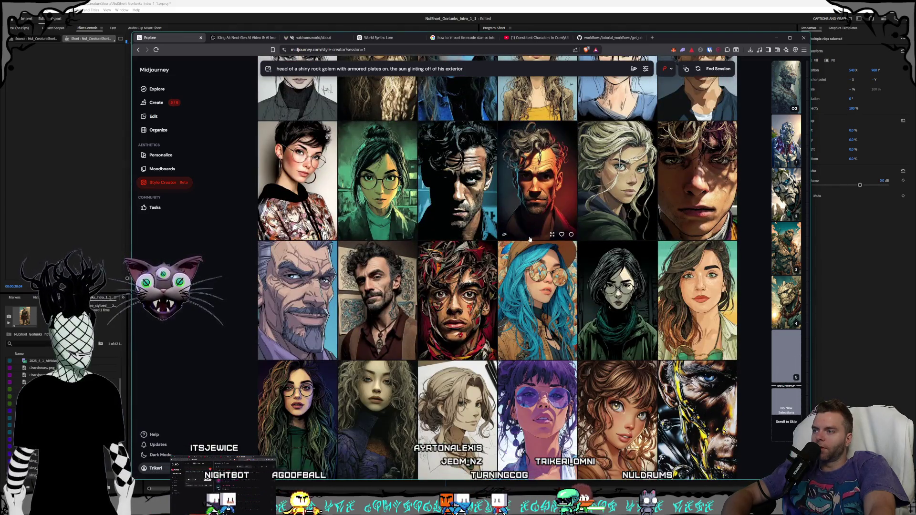
{"action": "scroll", "coordinate": [530, 239], "scroll_direction": "down", "scroll_amount": 10}
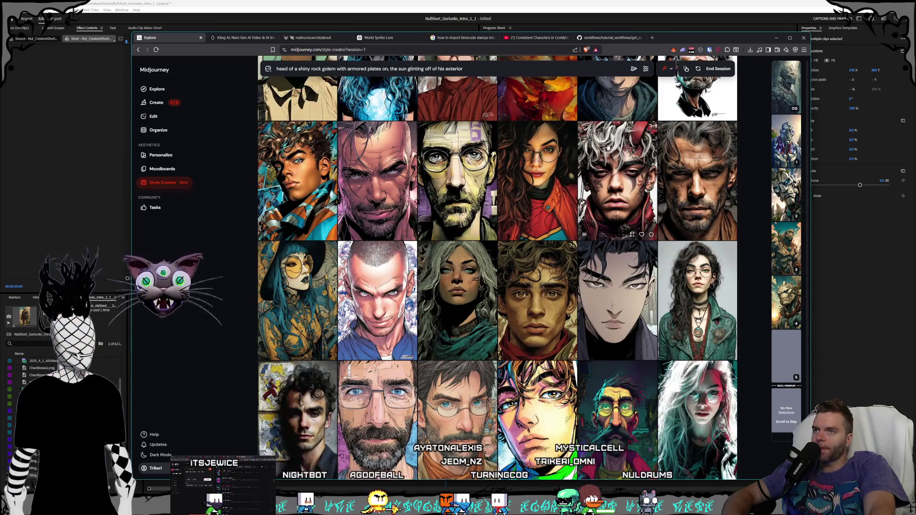
{"action": "left_click", "coordinate": [718, 68]}
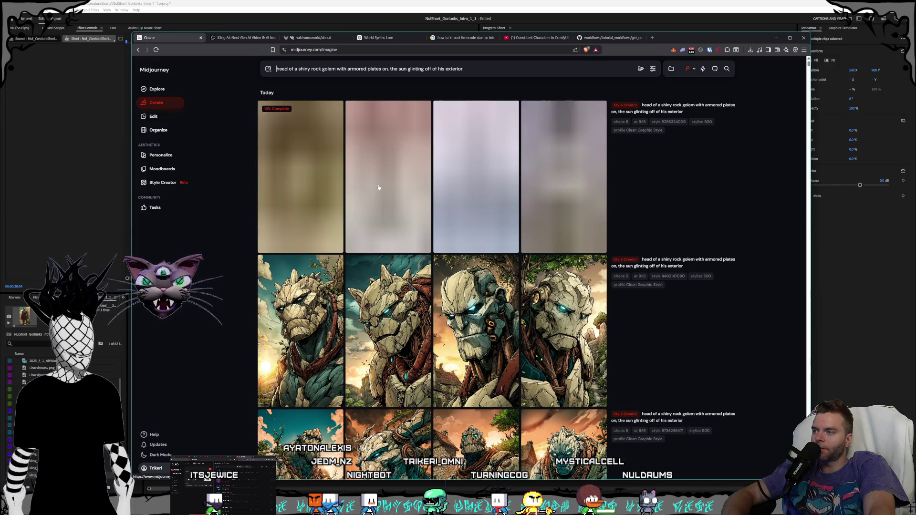
Step: Open a finished armored golem head at full size and start saving it to drive D:
{"action": "scroll", "coordinate": [379, 187], "scroll_direction": "down", "scroll_amount": 6}
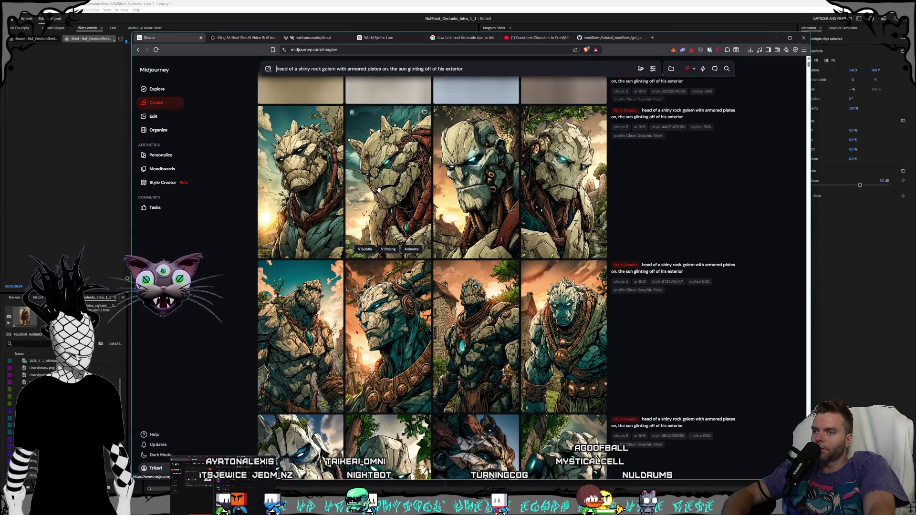
{"action": "scroll", "coordinate": [379, 190], "scroll_direction": "down", "scroll_amount": 5}
{"action": "scroll", "coordinate": [413, 203], "scroll_direction": "down", "scroll_amount": 1}
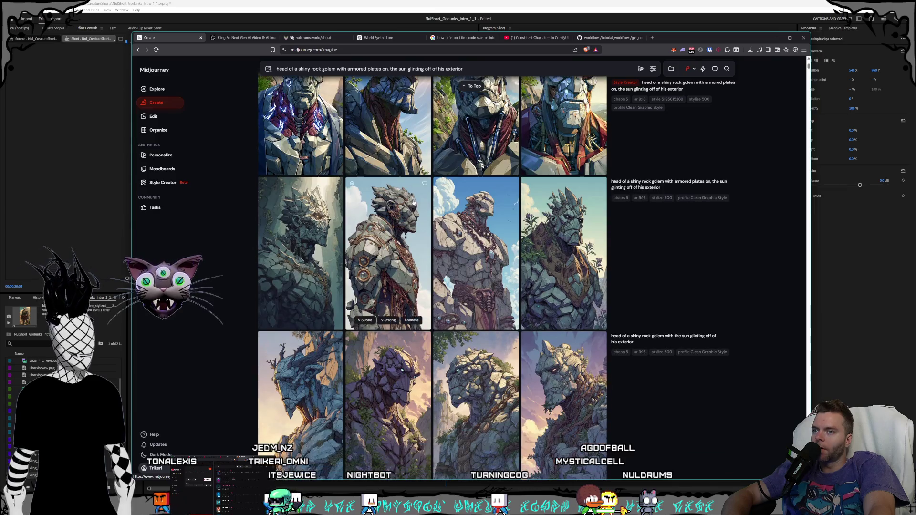
{"action": "left_click", "coordinate": [573, 285]}
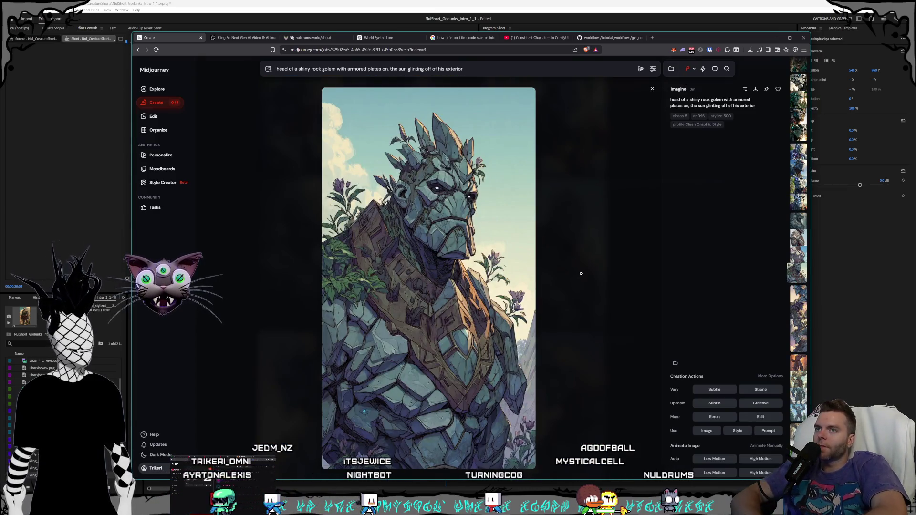
{"action": "scroll", "coordinate": [581, 274], "scroll_direction": "up", "scroll_amount": 1}
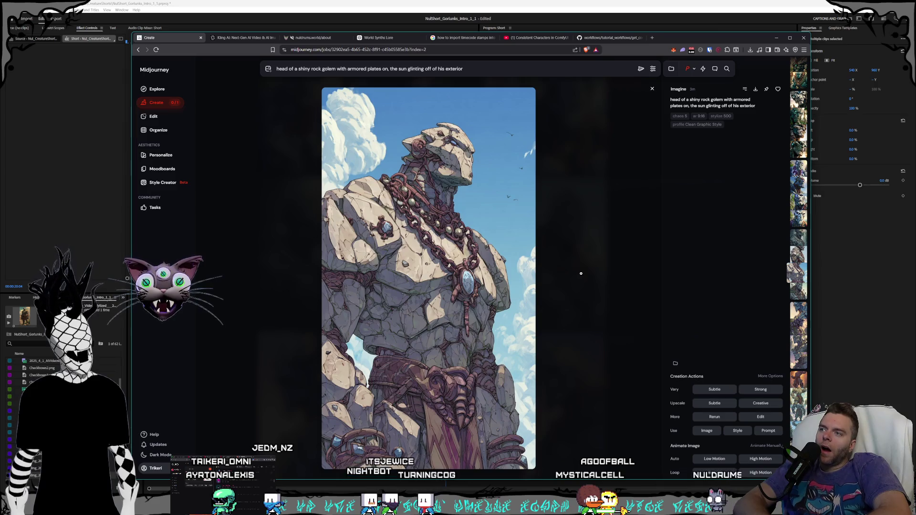
{"action": "scroll", "coordinate": [581, 273], "scroll_direction": "down", "scroll_amount": 1}
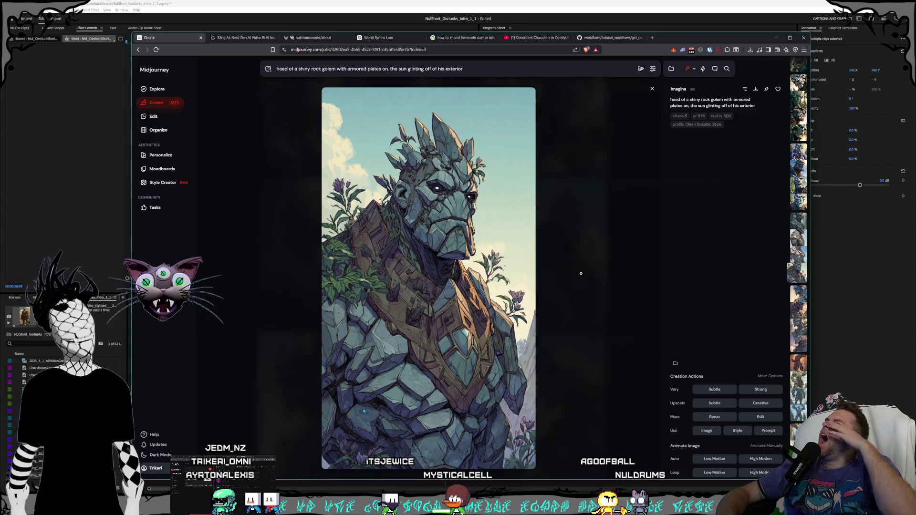
{"action": "scroll", "coordinate": [581, 273], "scroll_direction": "up", "scroll_amount": 1}
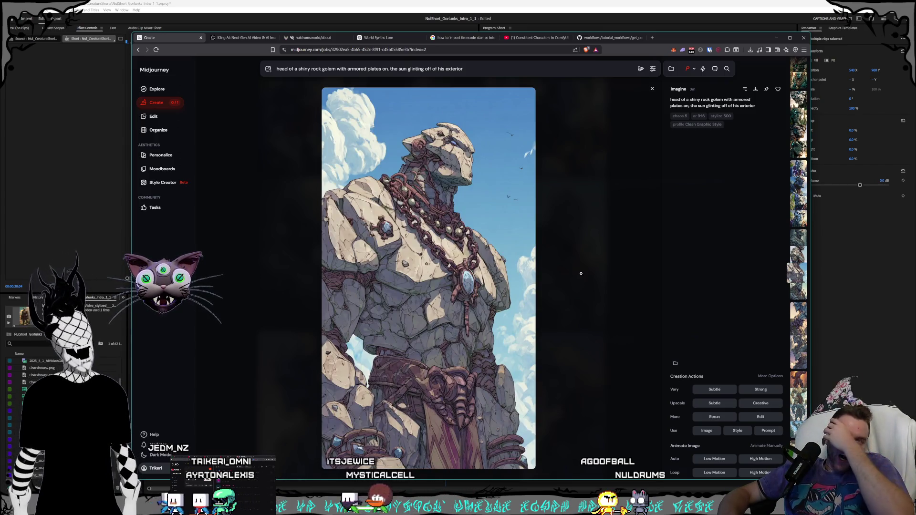
{"action": "scroll", "coordinate": [581, 273], "scroll_direction": "up", "scroll_amount": 1}
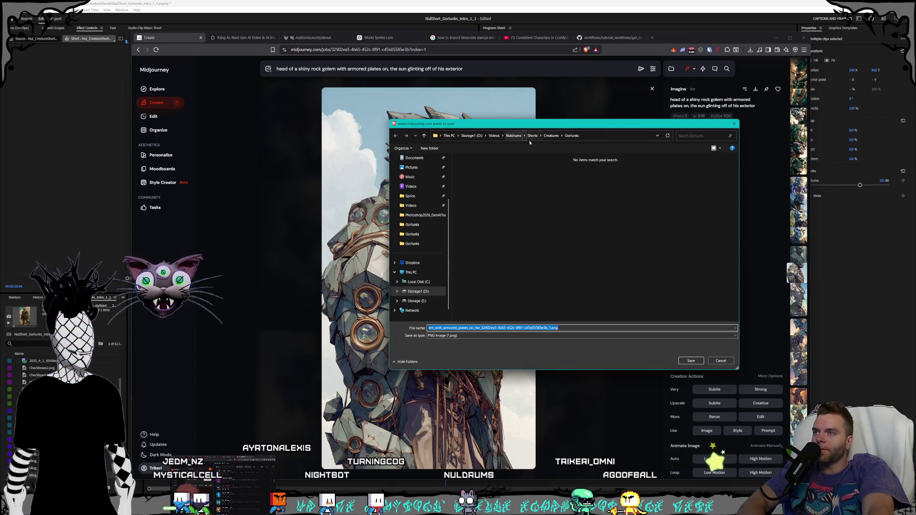
{"action": "left_click", "coordinate": [475, 137]}
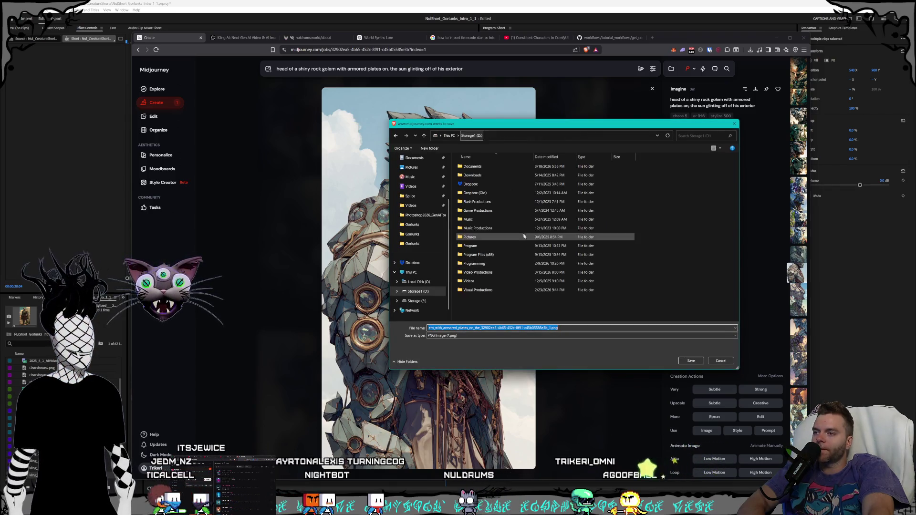
Step: Save the golem PNG into Pictures > project folder > Characters > Shorts > Gorlunks
{"action": "double_click", "coordinate": [483, 238]}
{"action": "scroll", "coordinate": [496, 248], "scroll_direction": "down", "scroll_amount": 5}
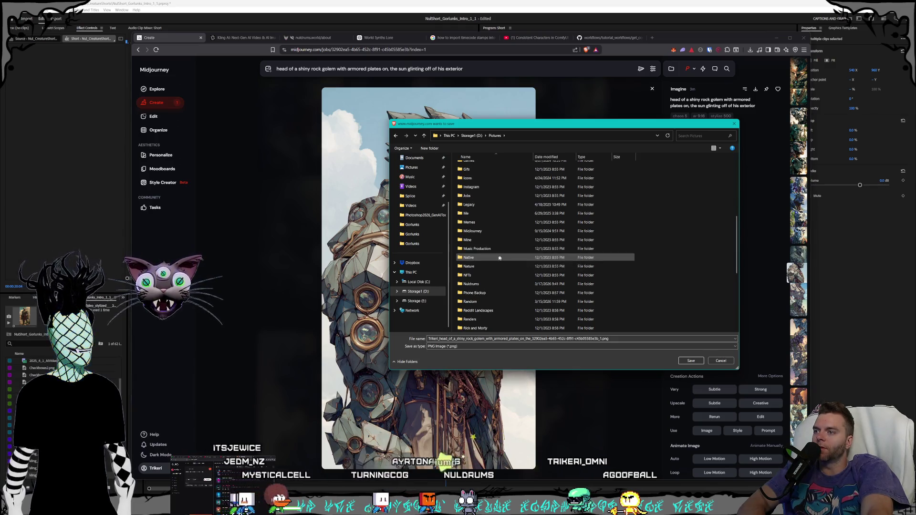
{"action": "double_click", "coordinate": [481, 284]}
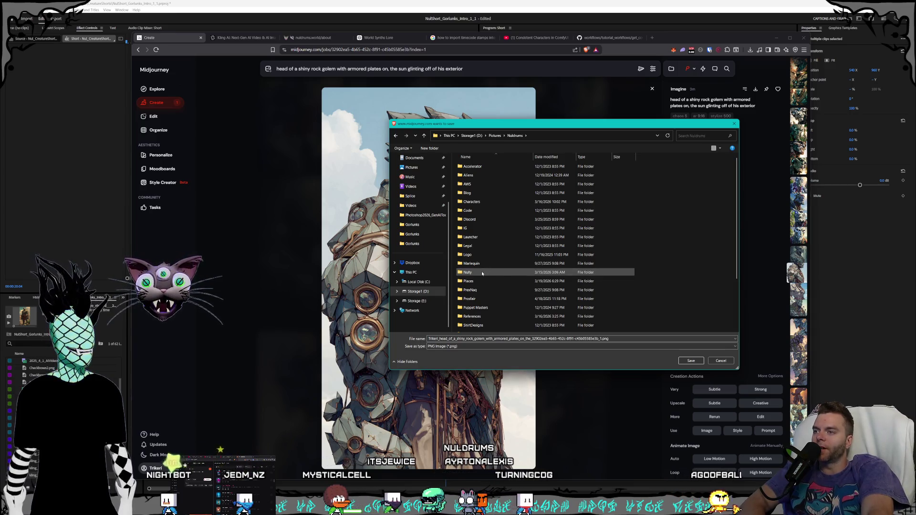
{"action": "double_click", "coordinate": [474, 202]}
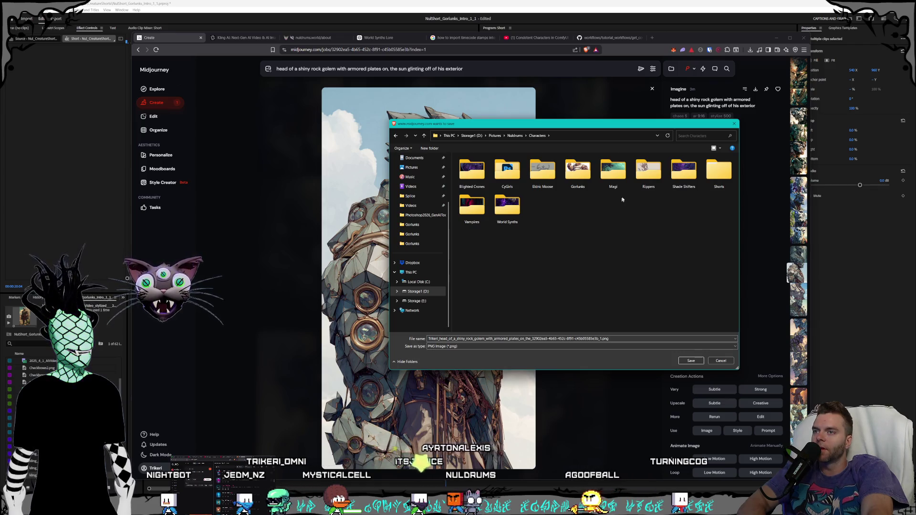
{"action": "double_click", "coordinate": [718, 171]}
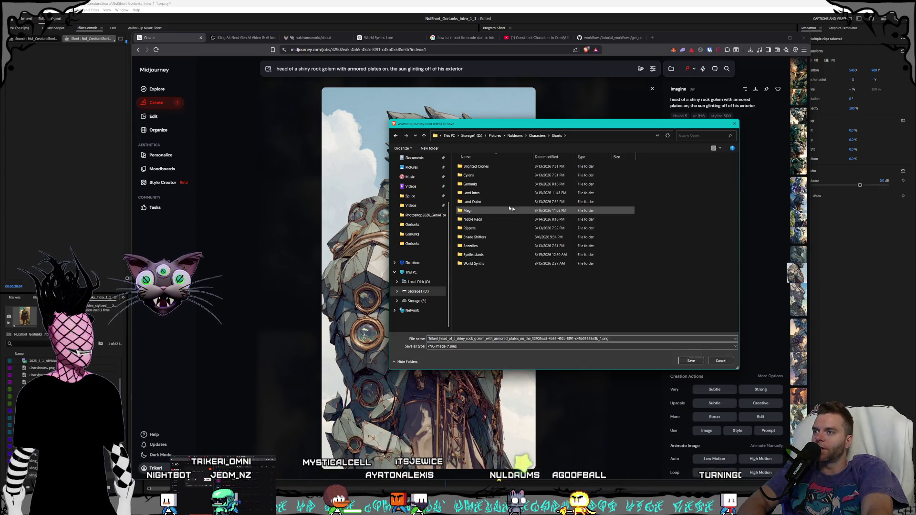
{"action": "double_click", "coordinate": [470, 184]}
{"action": "left_click", "coordinate": [688, 360]}
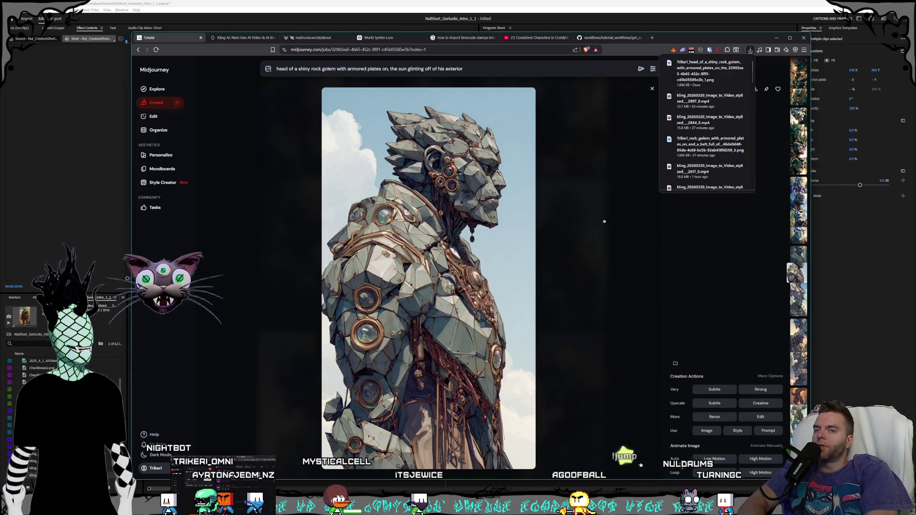
Step: Scroll back through the earlier golem results, ending on the teal-eyed mechanical plated head
{"action": "scroll", "coordinate": [604, 222], "scroll_direction": "up", "scroll_amount": 1}
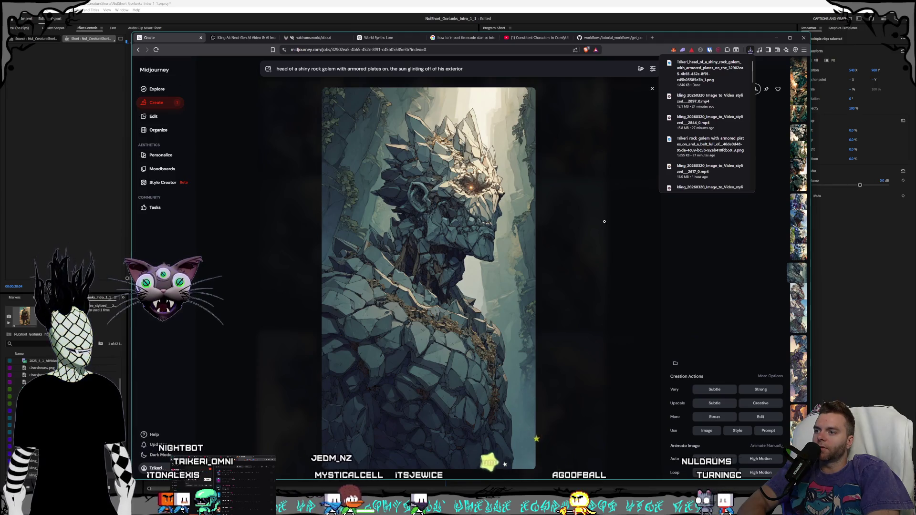
{"action": "scroll", "coordinate": [604, 222], "scroll_direction": "up", "scroll_amount": 3}
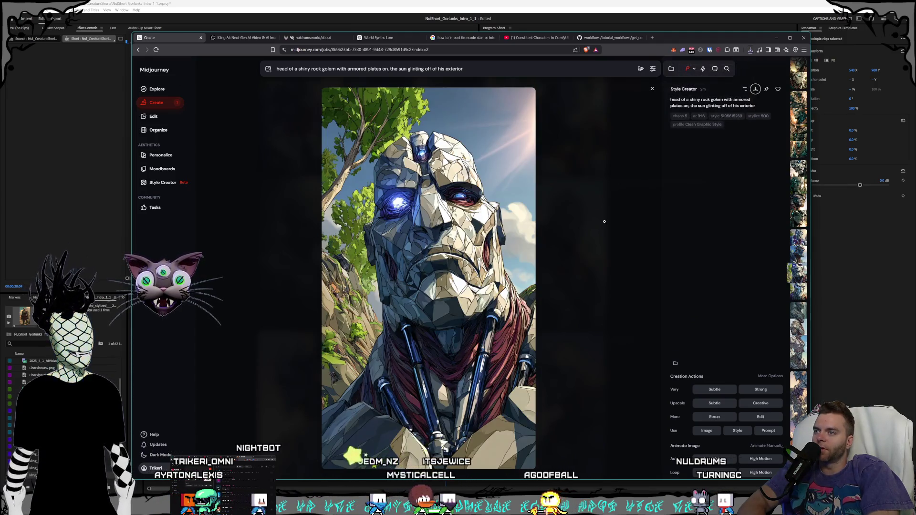
{"action": "scroll", "coordinate": [605, 222], "scroll_direction": "up", "scroll_amount": 2}
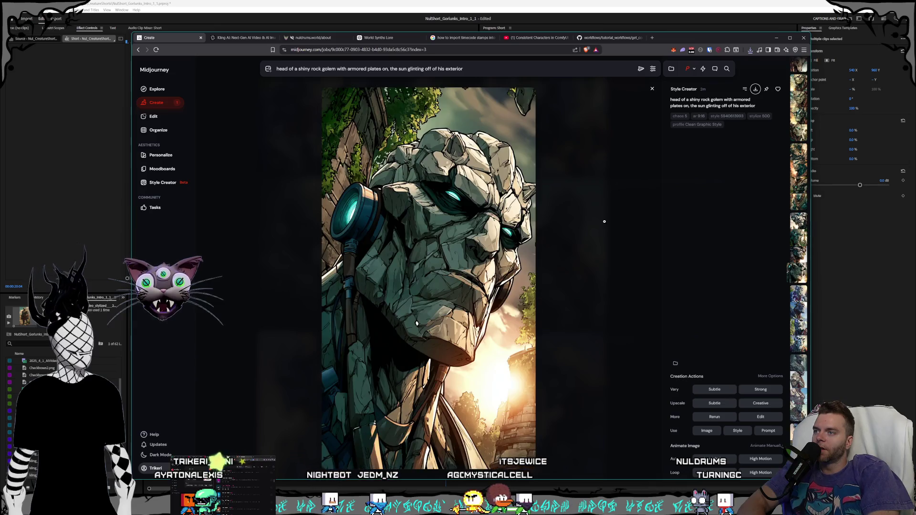
{"action": "scroll", "coordinate": [605, 221], "scroll_direction": "up", "scroll_amount": 3}
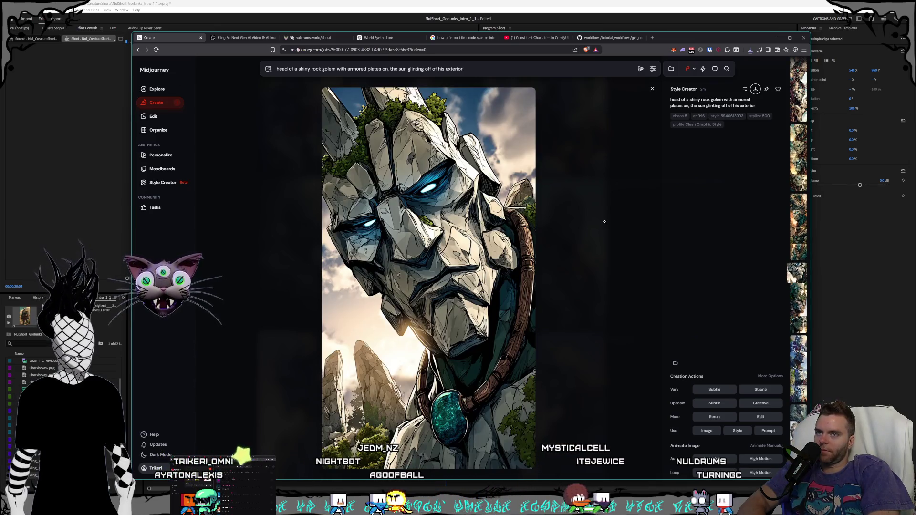
{"action": "scroll", "coordinate": [604, 222], "scroll_direction": "up", "scroll_amount": 3}
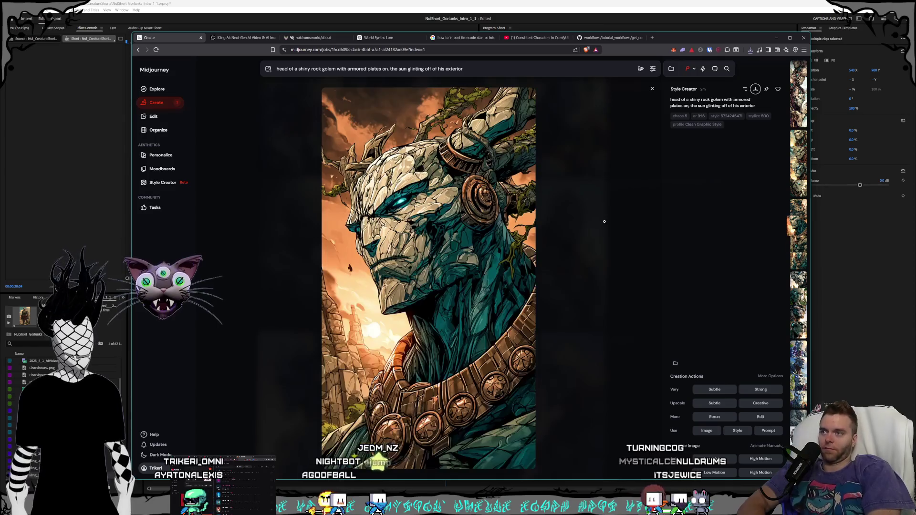
{"action": "scroll", "coordinate": [604, 221], "scroll_direction": "up", "scroll_amount": 4}
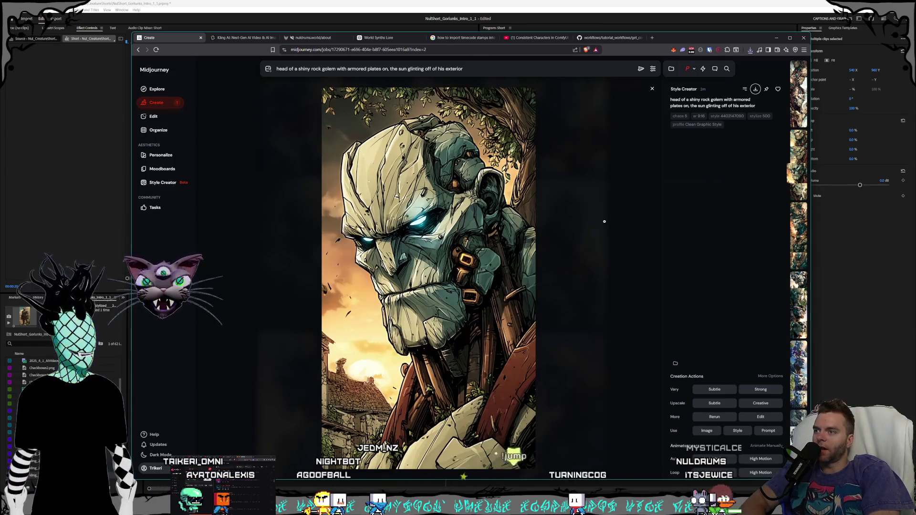
{"action": "scroll", "coordinate": [604, 222], "scroll_direction": "up", "scroll_amount": 1}
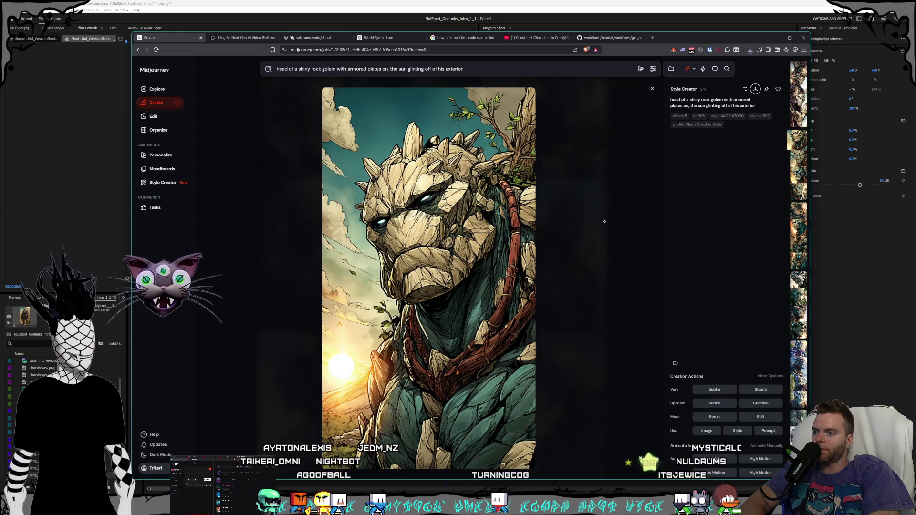
{"action": "scroll", "coordinate": [604, 221], "scroll_direction": "up", "scroll_amount": 1}
{"action": "scroll", "coordinate": [604, 221], "scroll_direction": "up", "scroll_amount": 1}
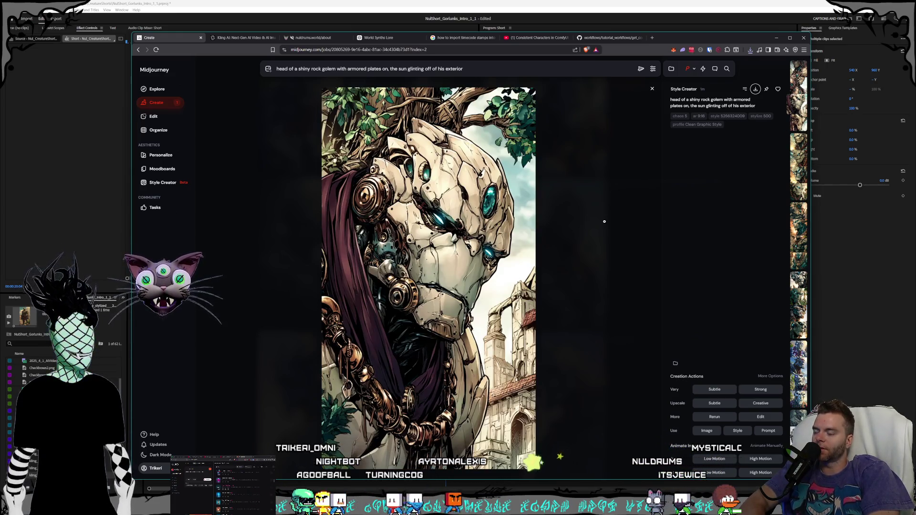
{"action": "scroll", "coordinate": [604, 221], "scroll_direction": "up", "scroll_amount": 1}
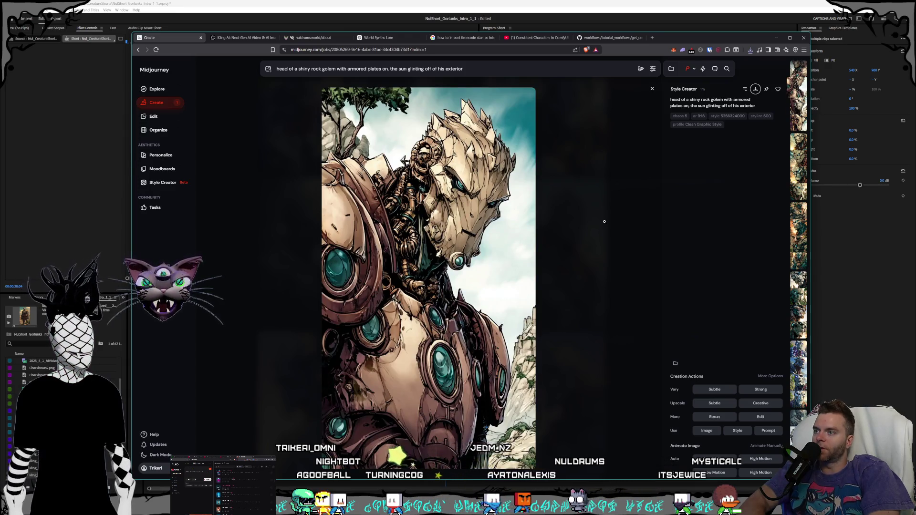
Step: Save the teal-eyed golem image as a PNG and close the preview
{"action": "scroll", "coordinate": [604, 221], "scroll_direction": "up", "scroll_amount": 1}
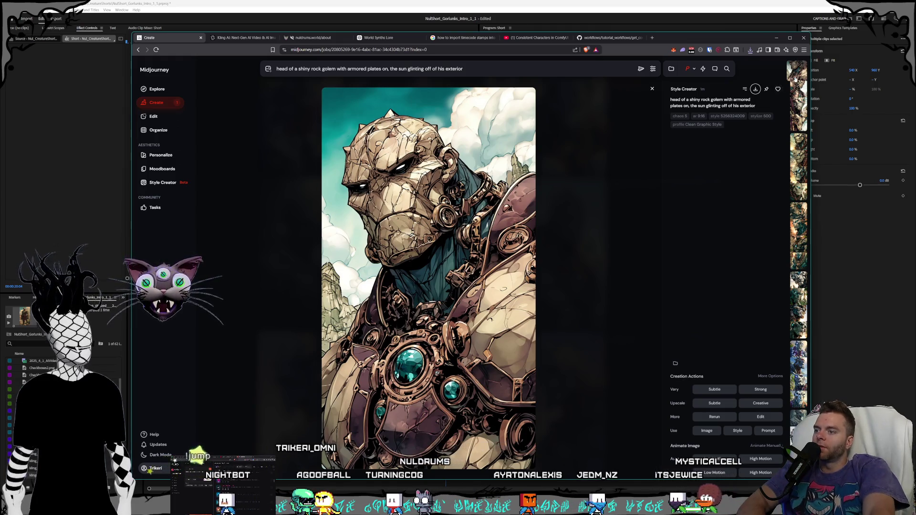
{"action": "left_click", "coordinate": [755, 88]}
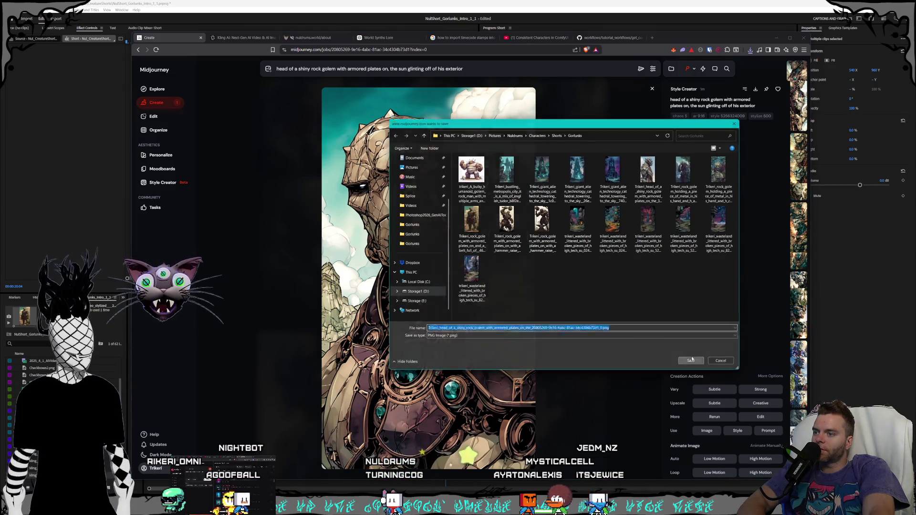
{"action": "key", "text": "Return"}
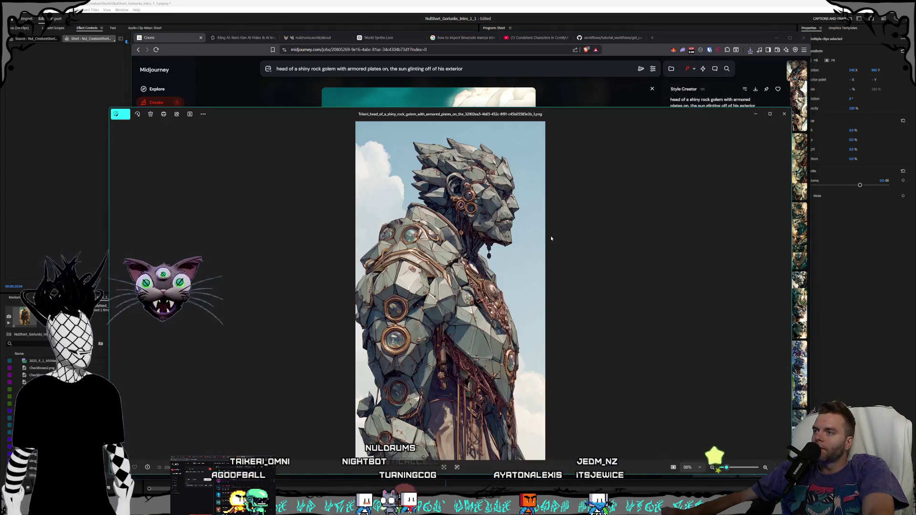
{"action": "left_click", "coordinate": [755, 114]}
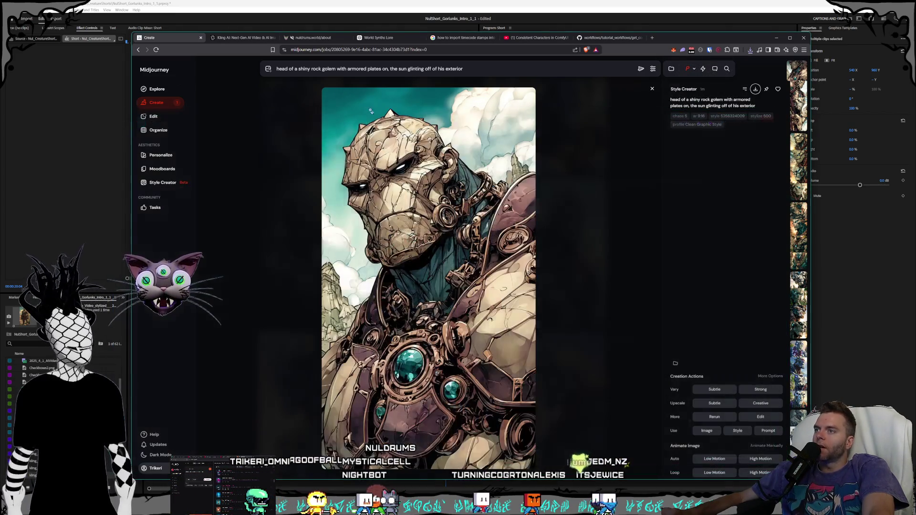
Step: Remove Kling's current start-frame image and bring up the Gorlunks folder window
{"action": "left_click", "coordinate": [242, 38]}
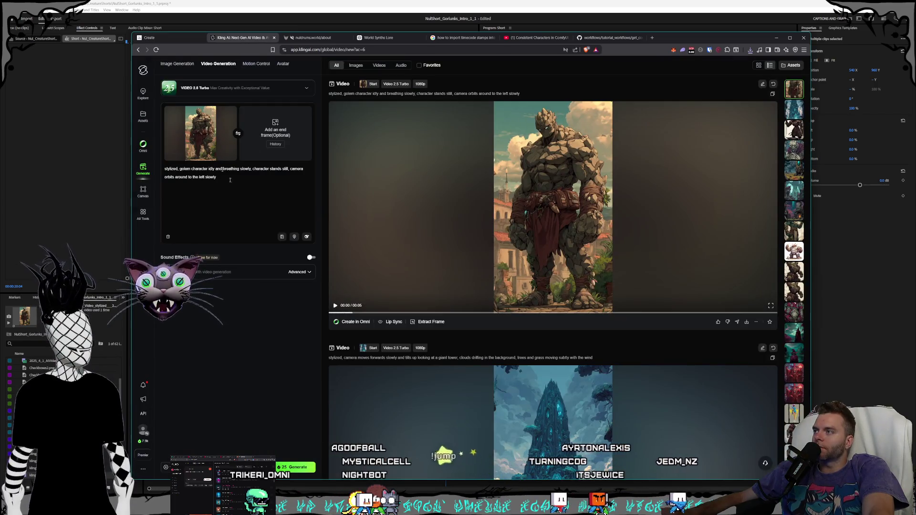
{"action": "left_click", "coordinate": [230, 112]}
{"action": "mouse_move", "coordinate": [143, 430]}
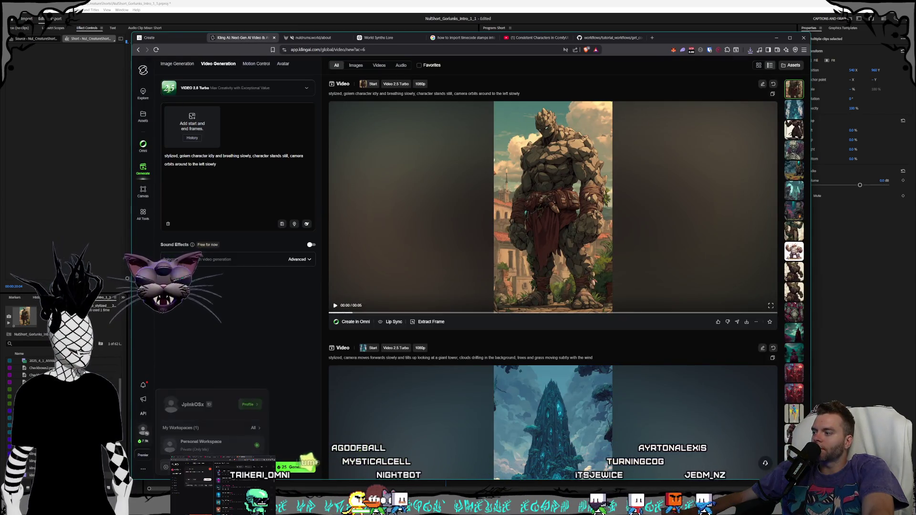
{"action": "key", "text": "alt+Tab"}
{"action": "left_click", "coordinate": [356, 371]}
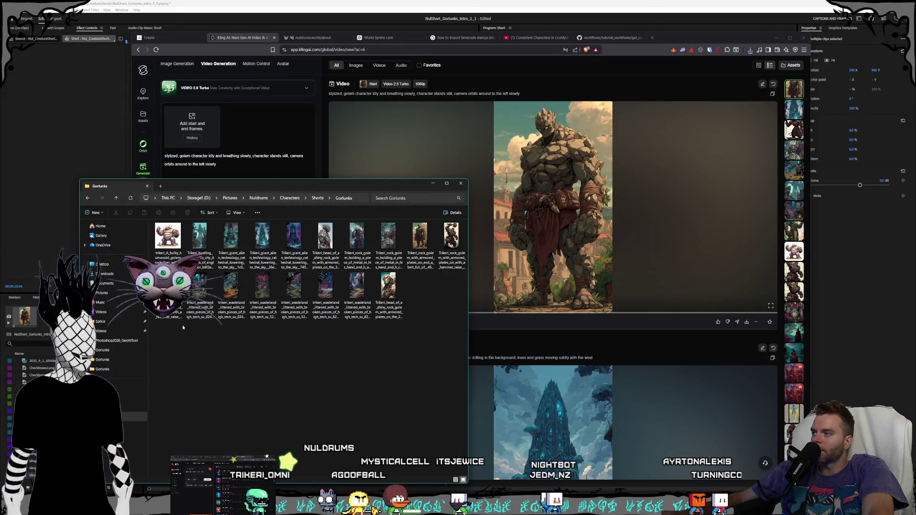
Step: Drag the golem PNG into Kling's start-frame box and trim the prompt to 'stylized, golem'
{"action": "left_click", "coordinate": [325, 292]}
{"action": "left_click_drag", "start_coordinate": [329, 254], "coordinate": [194, 124]}
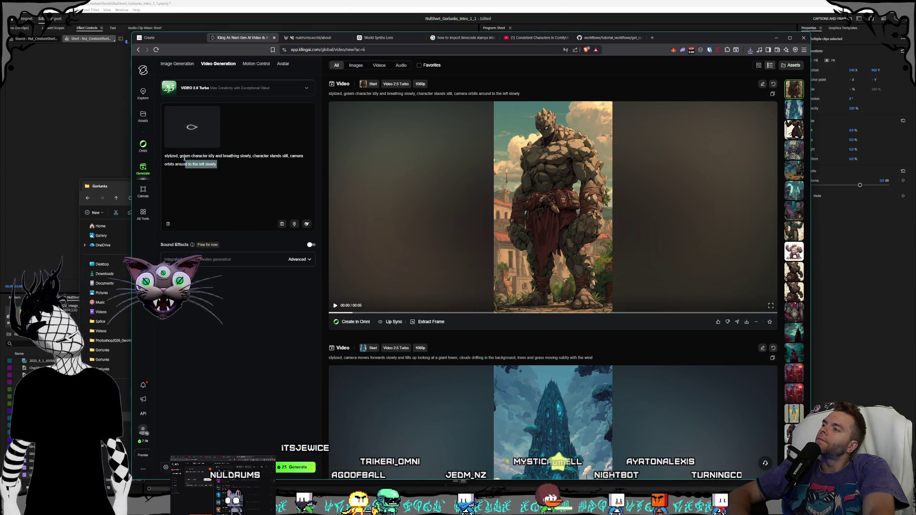
{"action": "left_click_drag", "start_coordinate": [180, 156], "coordinate": [192, 173]}
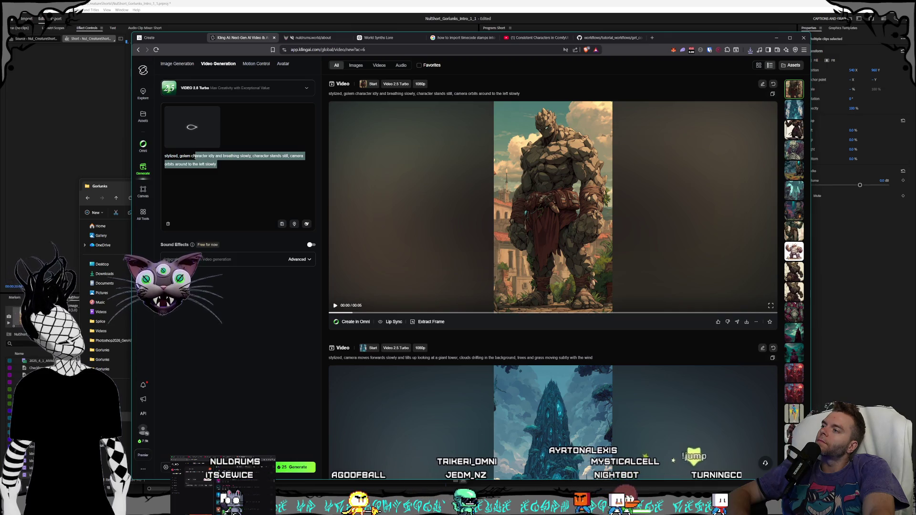
{"action": "key", "text": "BackSpace"}
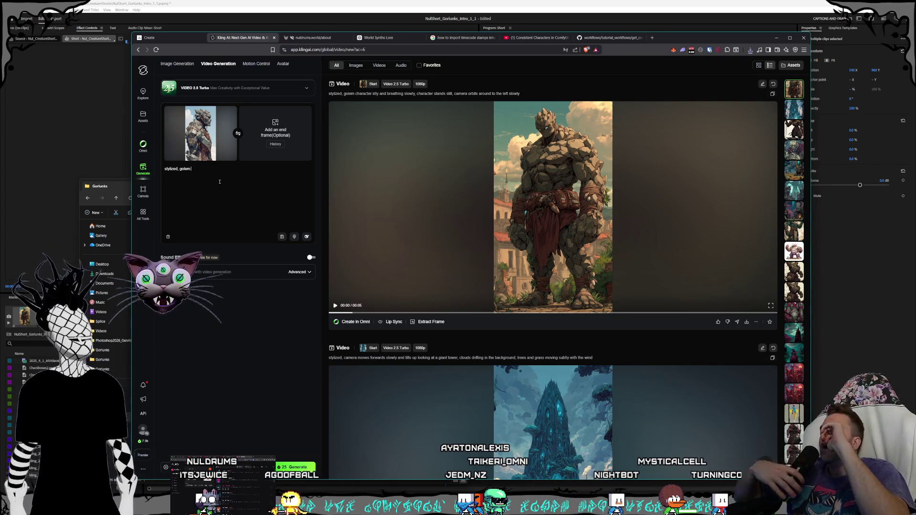
{"action": "type", "text": "-"}
Step: End the Kling prompt with 'sun glinting off of the metal ornaments on him, camera slowly zooms out'
{"action": "key", "text": "ctrl+z"}
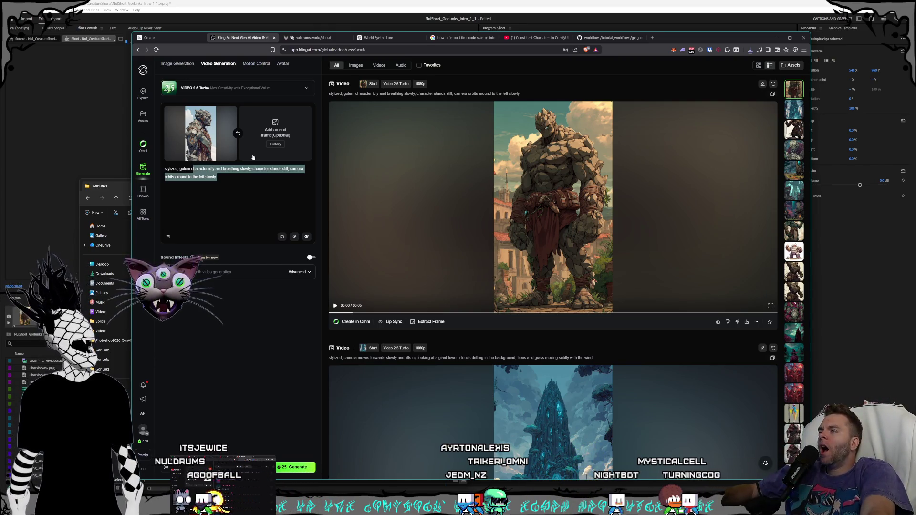
{"action": "left_click", "coordinate": [244, 177]}
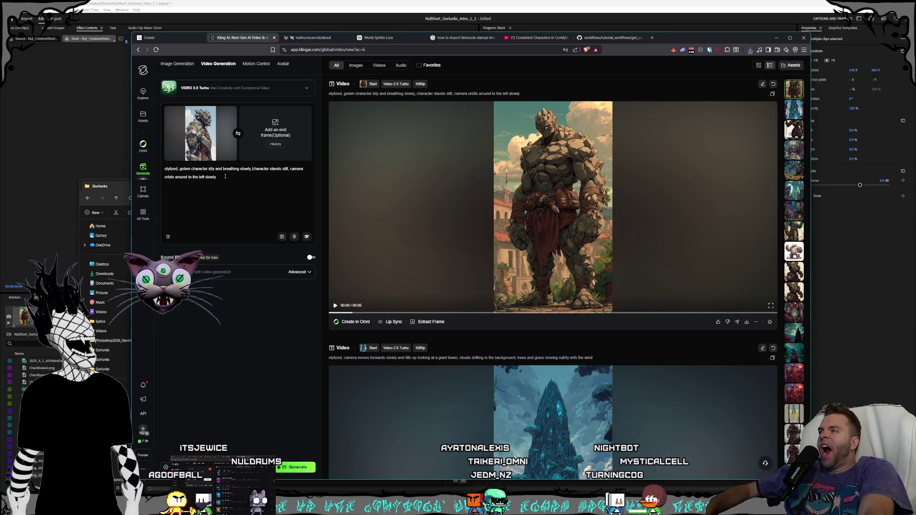
{"action": "left_click_drag", "start_coordinate": [244, 177], "coordinate": [253, 169]}
{"action": "key", "text": "BackSpace"}
{"action": "mouse_move", "coordinate": [337, 192]}
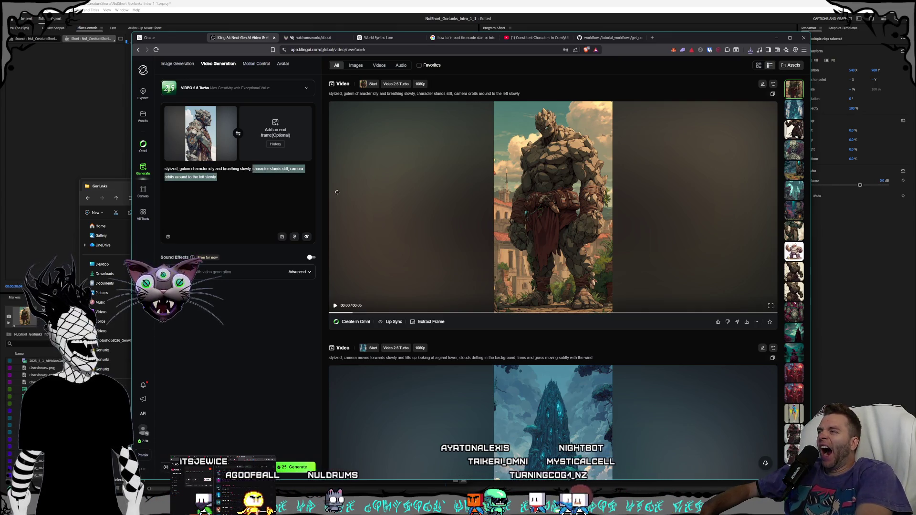
{"action": "type", "text": "sun"}
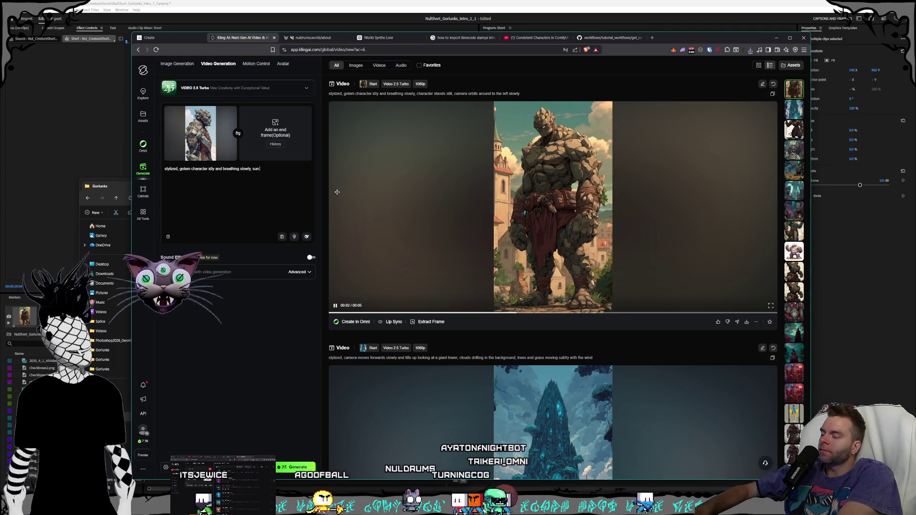
{"action": "type", "text": " glint"}
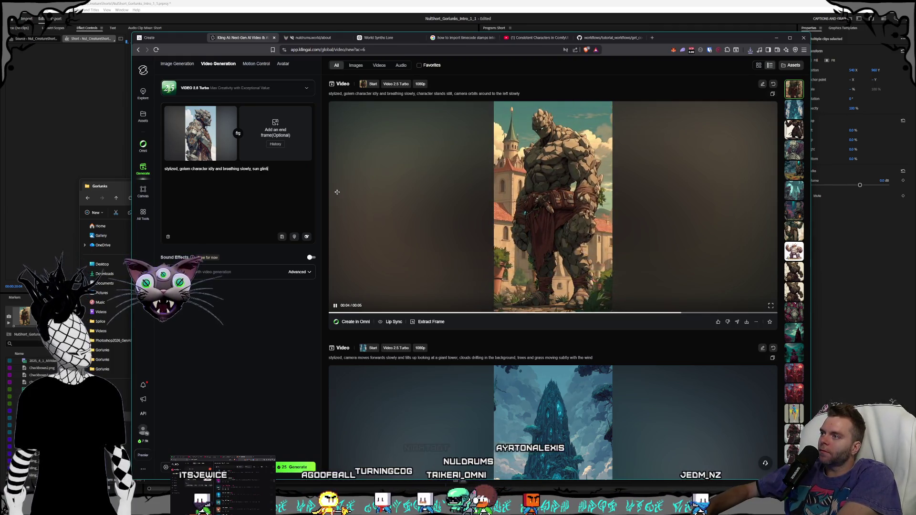
{"action": "type", "text": "ing off "}
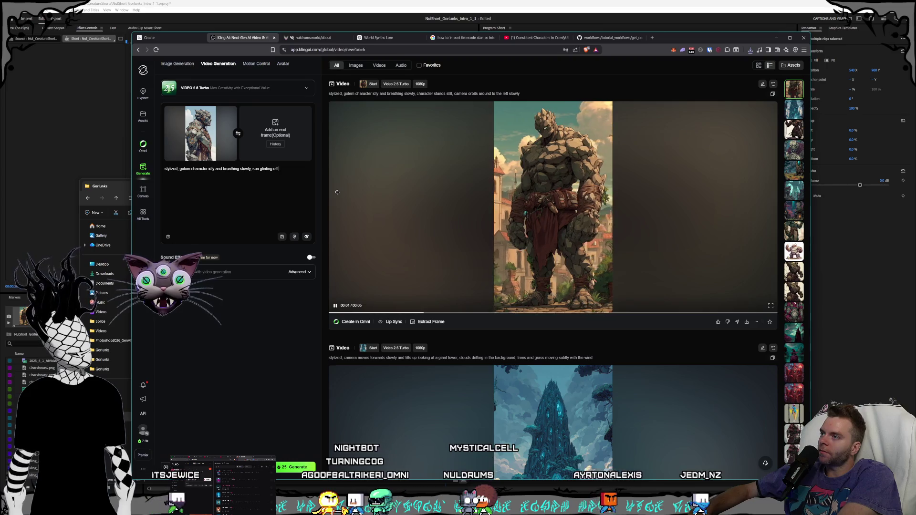
{"action": "type", "text": "of the m"}
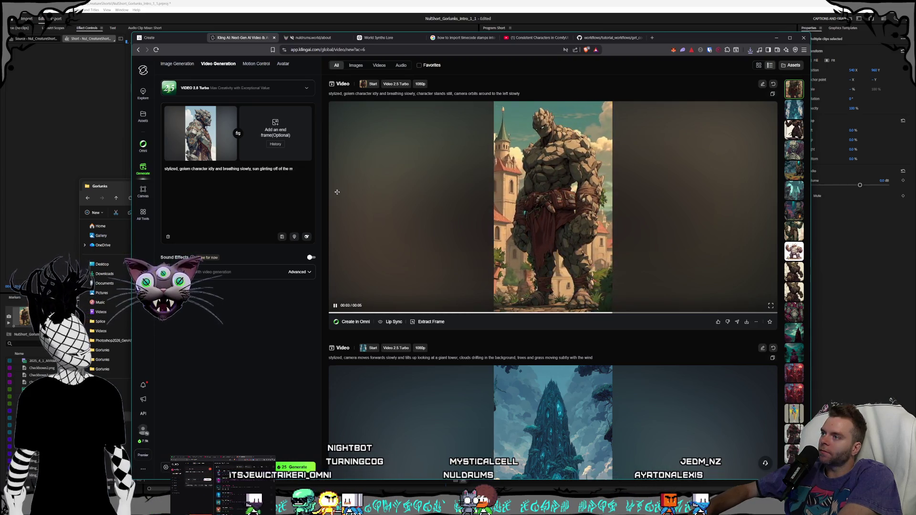
{"action": "type", "text": " m"}
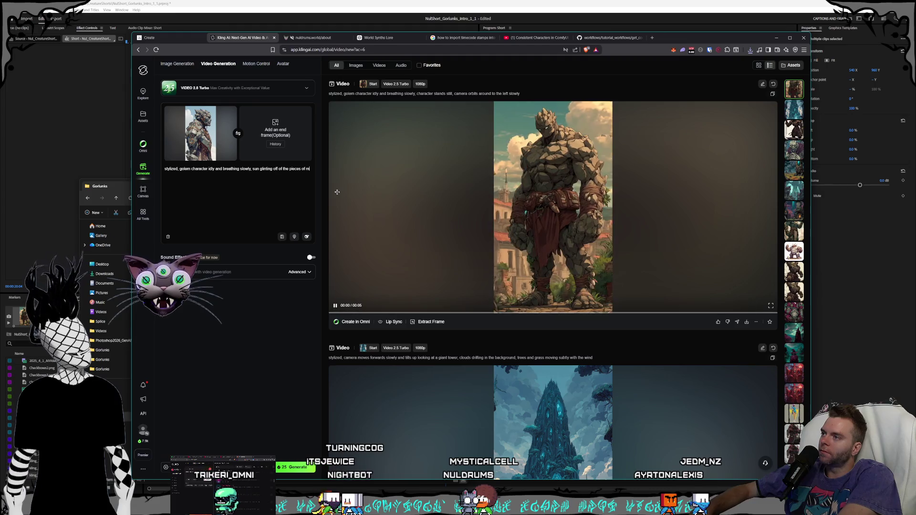
{"action": "key", "text": "BackSpace"}
{"action": "key", "text": "BackSpace"}
{"action": "key", "text": "BackSpace"}
{"action": "type", "text": "metal"}
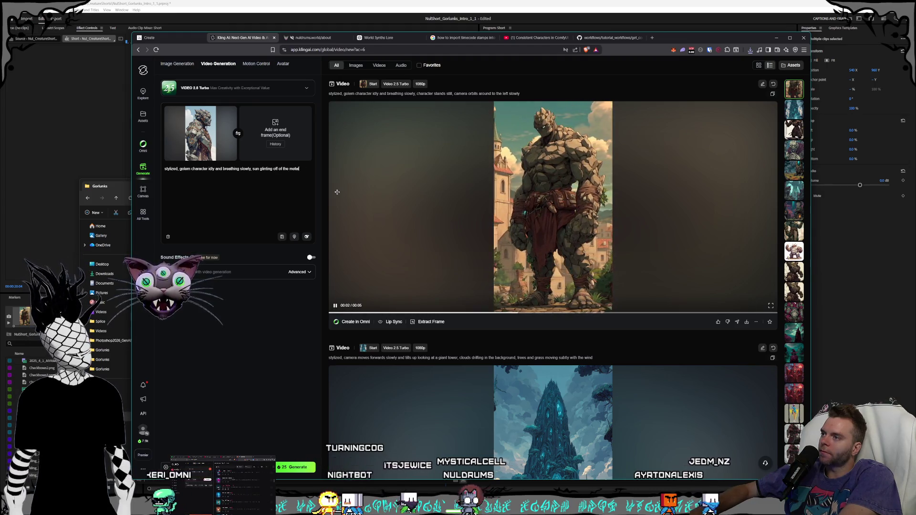
{"action": "type", "text": " ornam"}
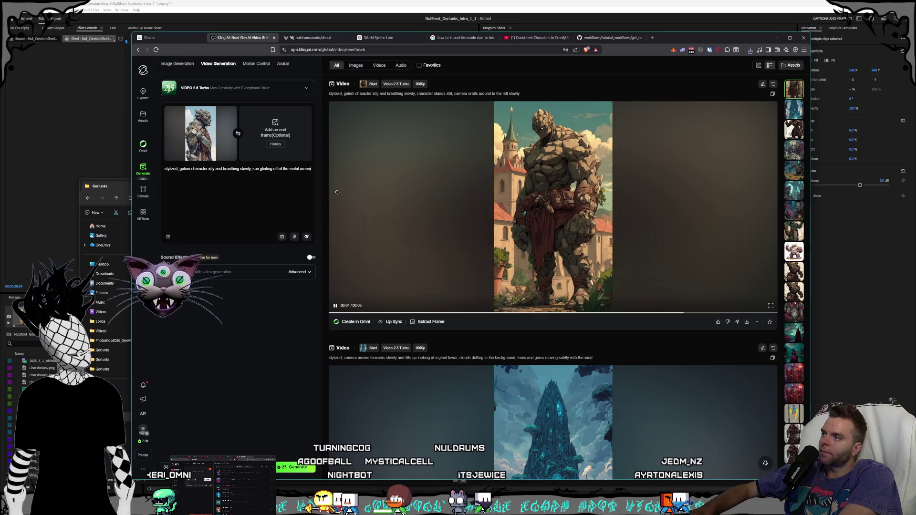
{"action": "type", "text": "ents on him, "}
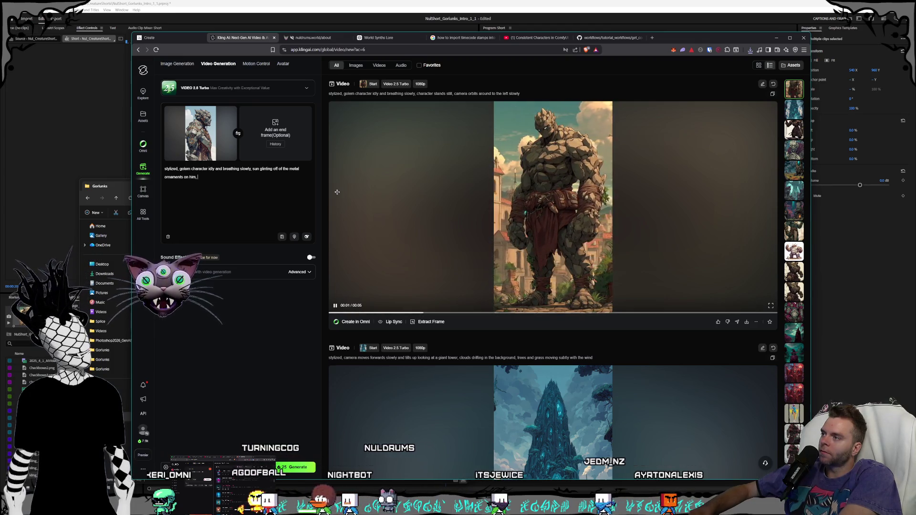
{"action": "type", "text": "ca"}
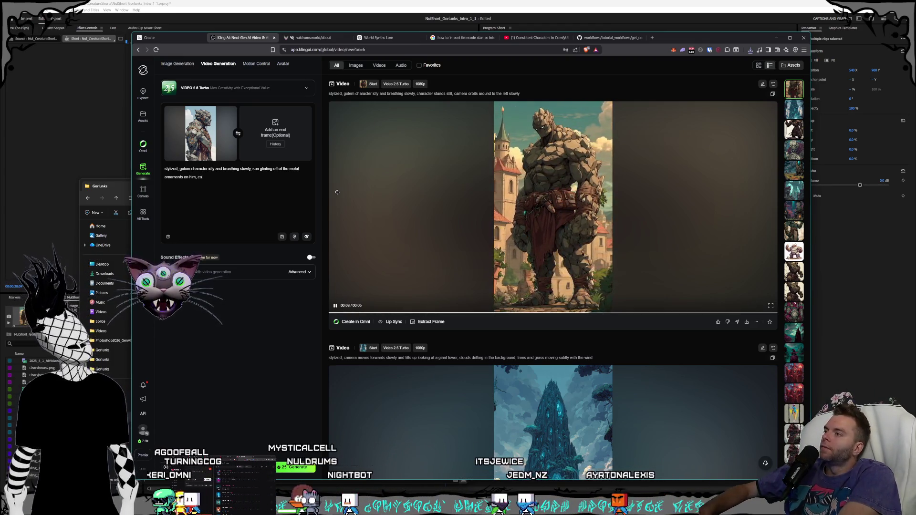
{"action": "type", "text": "mera slowly zooms out"}
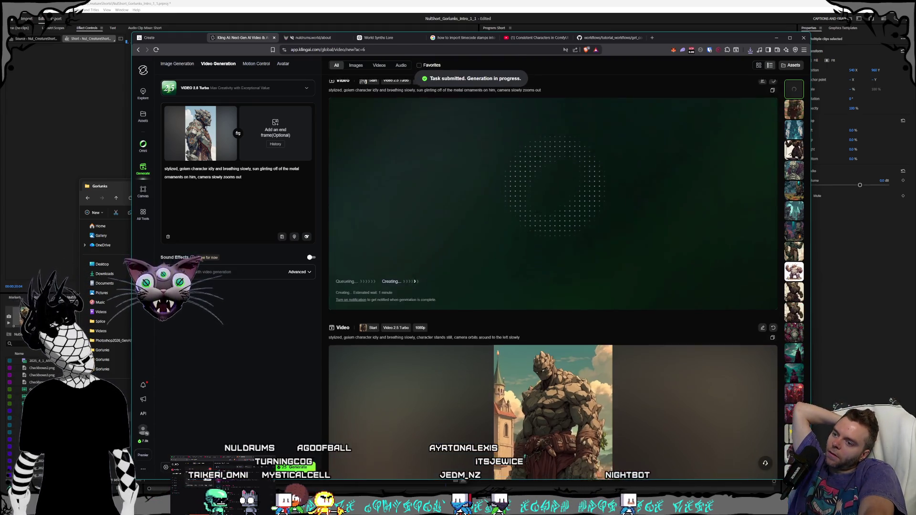
{"action": "scroll", "coordinate": [501, 409], "scroll_direction": "down", "scroll_amount": 1}
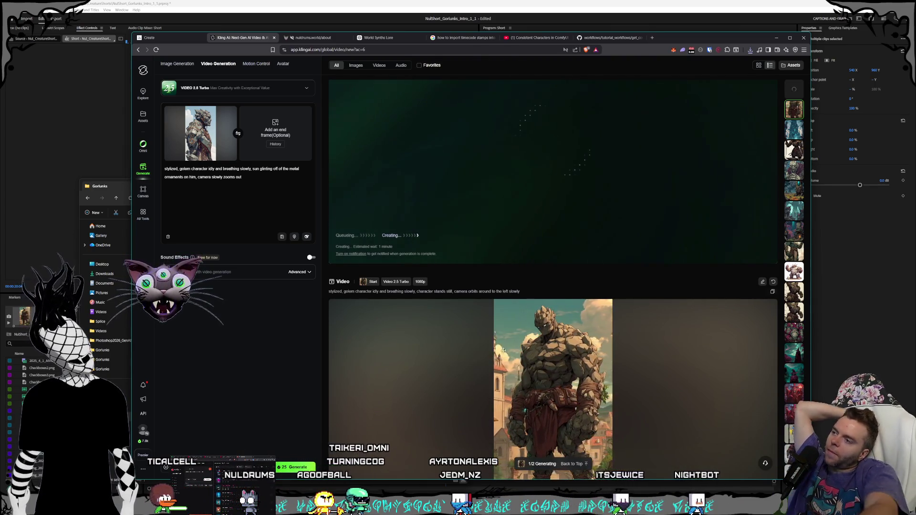
Step: Back in Midjourney, return to the newest generations and select the whole existing prompt
{"action": "left_click", "coordinate": [170, 38]}
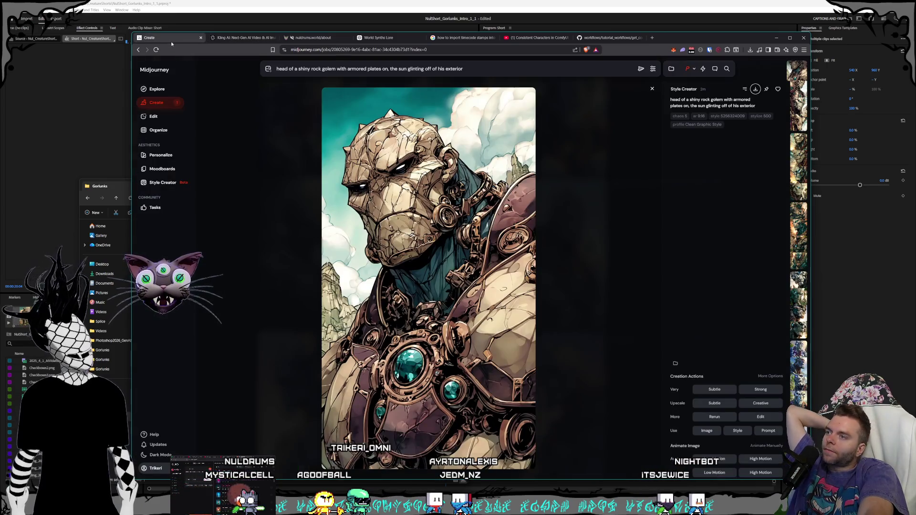
{"action": "left_click", "coordinate": [594, 196]}
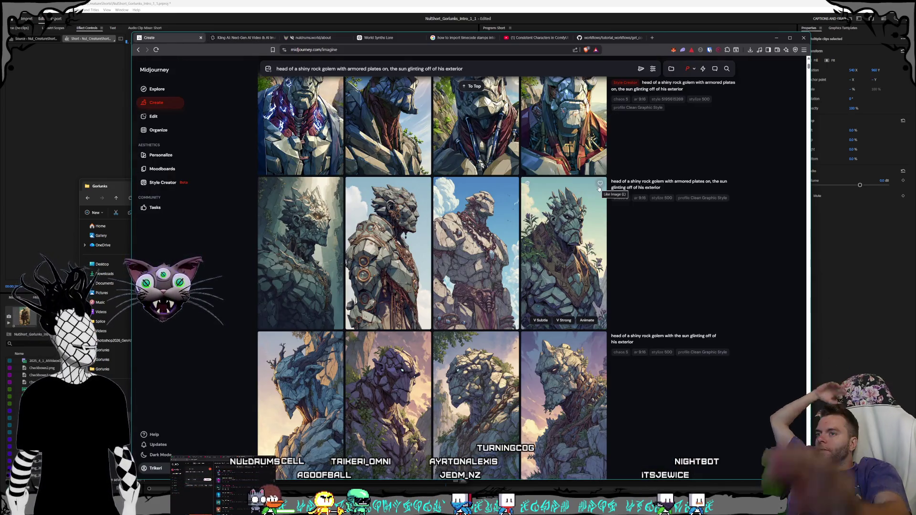
{"action": "left_click", "coordinate": [472, 86]}
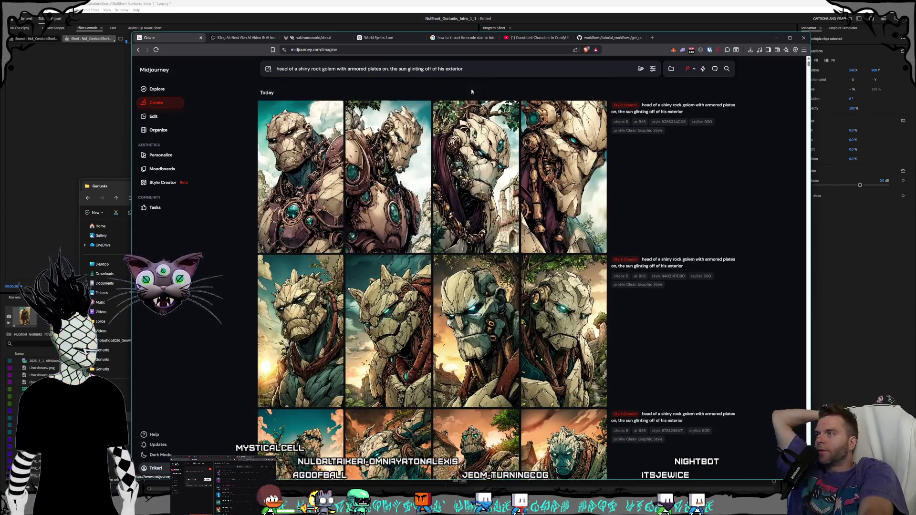
{"action": "left_click_drag", "start_coordinate": [465, 69], "coordinate": [158, 60]}
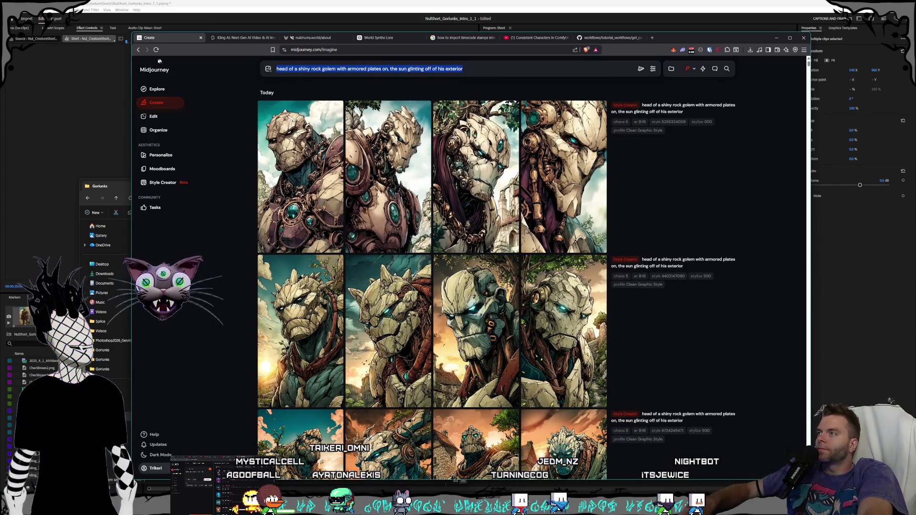
Step: Write the prompt 'army of rock golems with metal plating equipped.', replacing 'group' with 'army of'
{"action": "type", "text": "group o"}
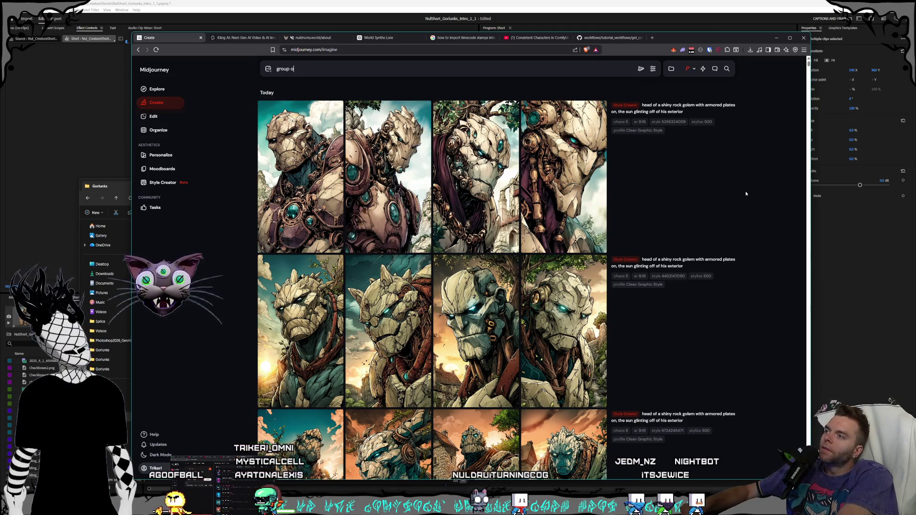
{"action": "type", "text": "f rock golems"}
{"action": "type", "text": " with metal plating"}
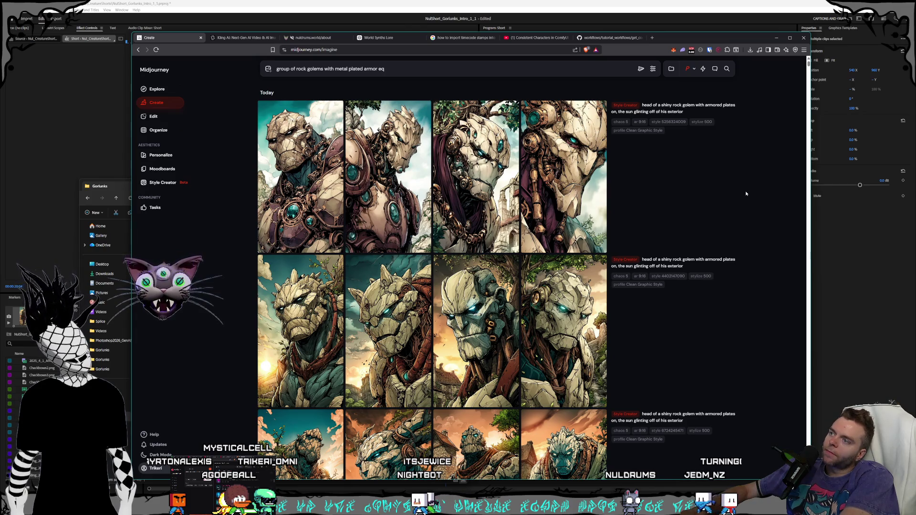
{"action": "type", "text": "equipped."}
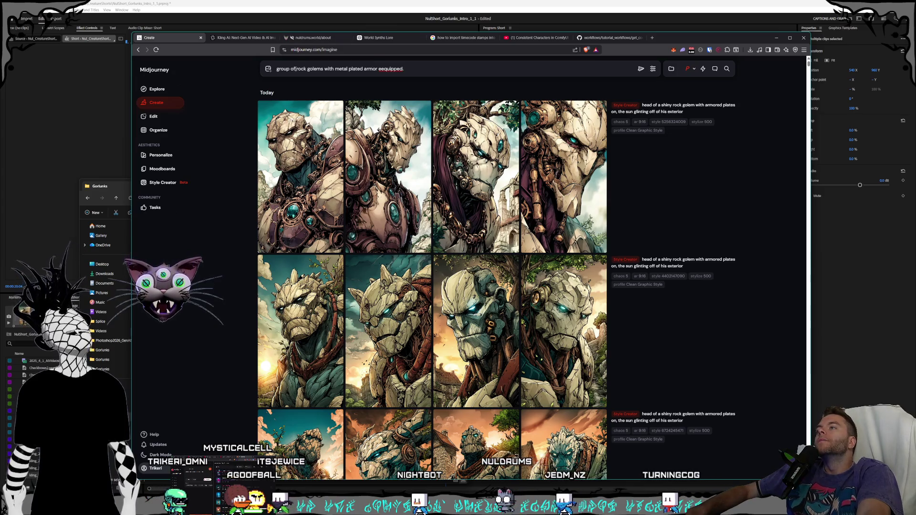
{"action": "mouse_move", "coordinate": [395, 116]}
{"action": "key", "text": "Home"}
{"action": "key", "text": "ctrl+shift+Right"}
{"action": "key", "text": "ctrl+shift+Right"}
{"action": "type", "text": "army of"}
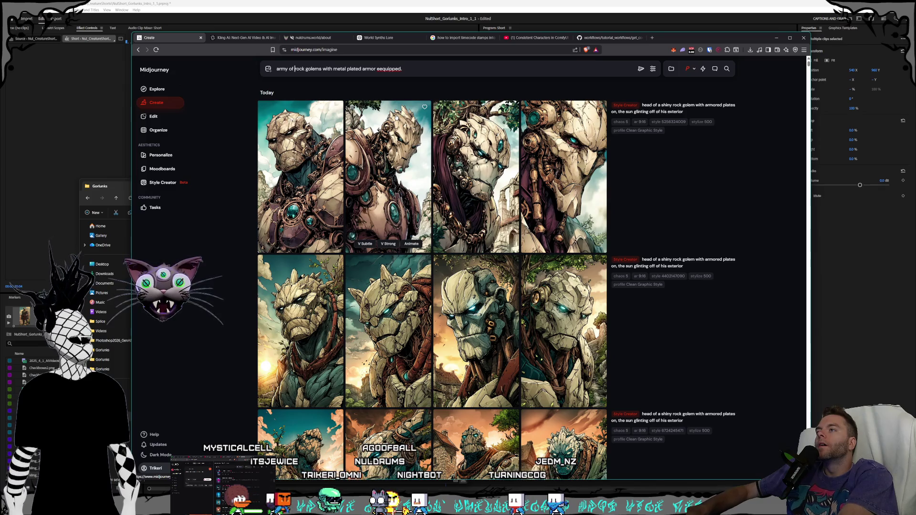
Step: Fix 'eequipped', add the green plain and very zoomed-out view of dozens of golems, then submit
{"action": "left_click", "coordinate": [380, 70]}
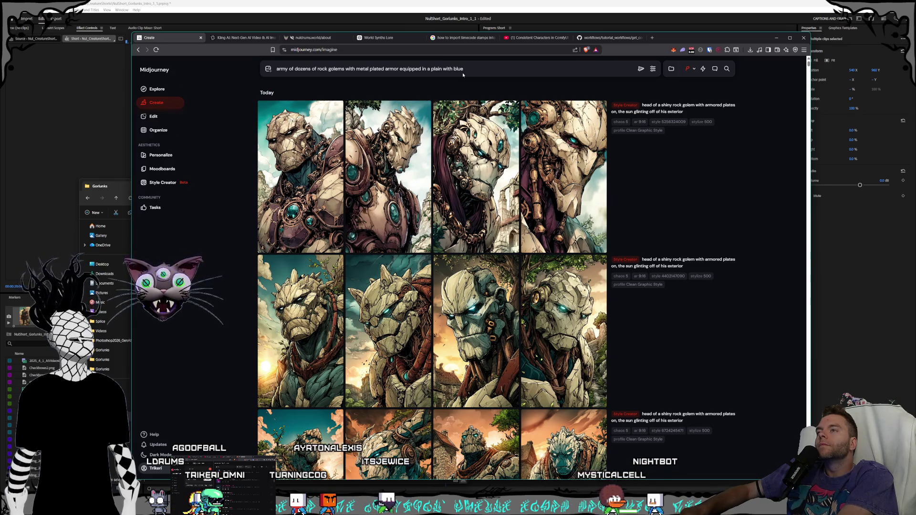
{"action": "key", "text": "BackSpace"}
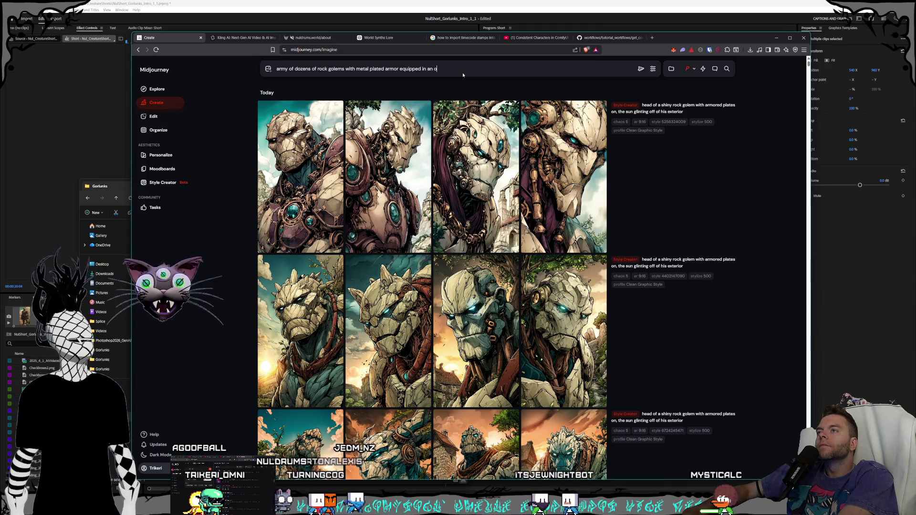
{"action": "type", "text": "pen green plain"}
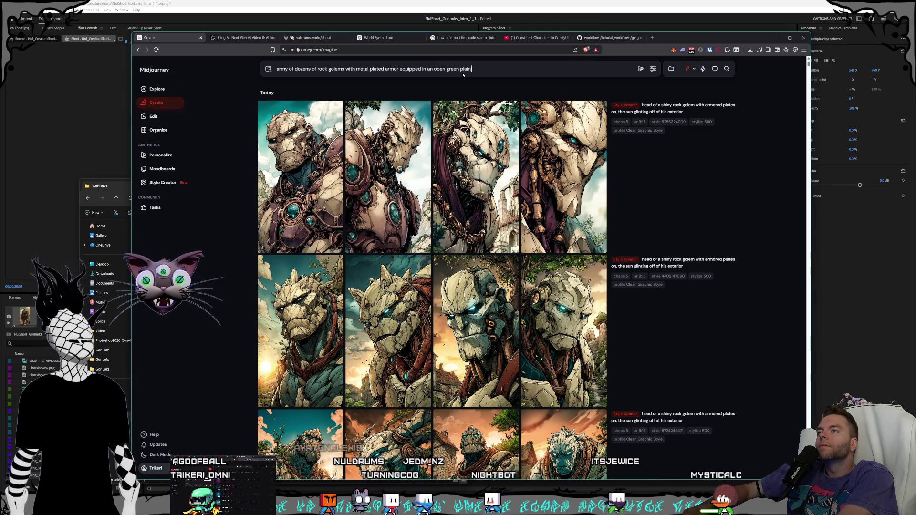
{"action": "type", "text": ", h"}
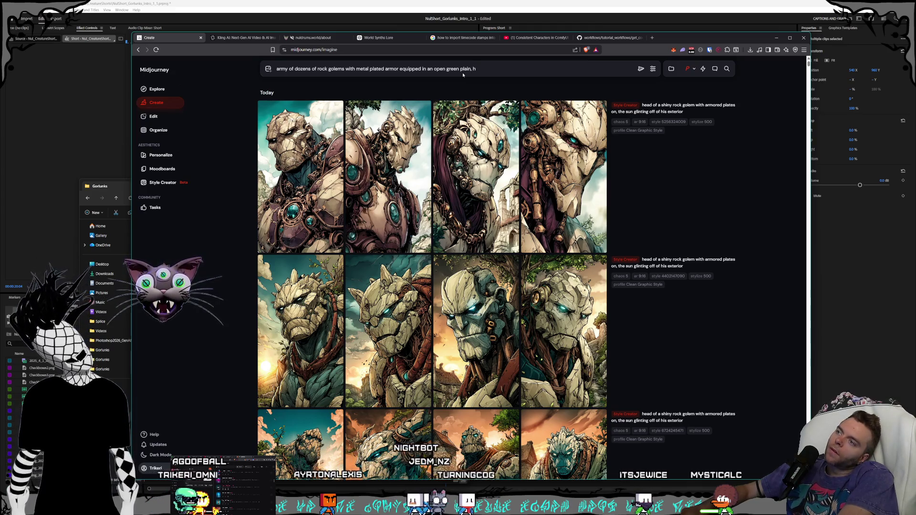
{"action": "type", "text": "iera is high out"}
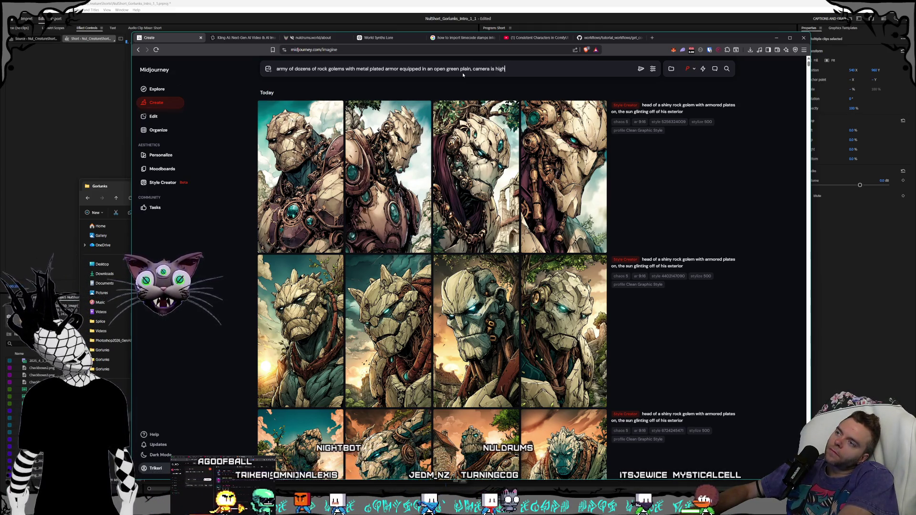
{"action": "type", "text": " and"}
{"action": "key", "text": "BackSpace"}
{"action": "key", "text": "BackSpace"}
{"action": "type", "text": "ve"}
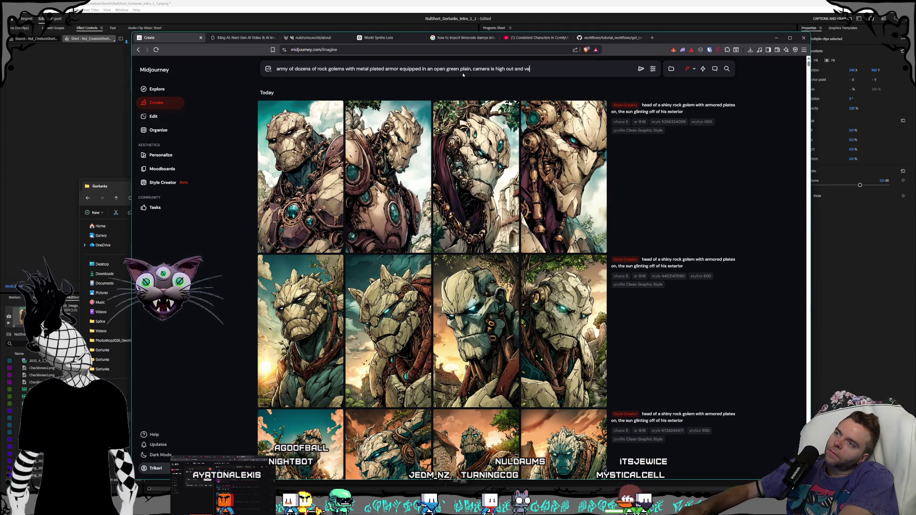
{"action": "type", "text": "ry zoomed out so"}
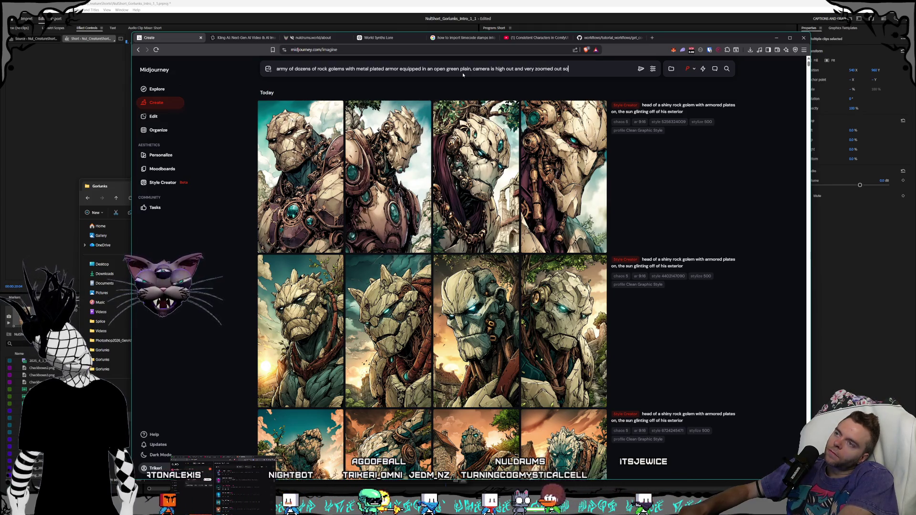
{"action": "type", "text": " we can see"}
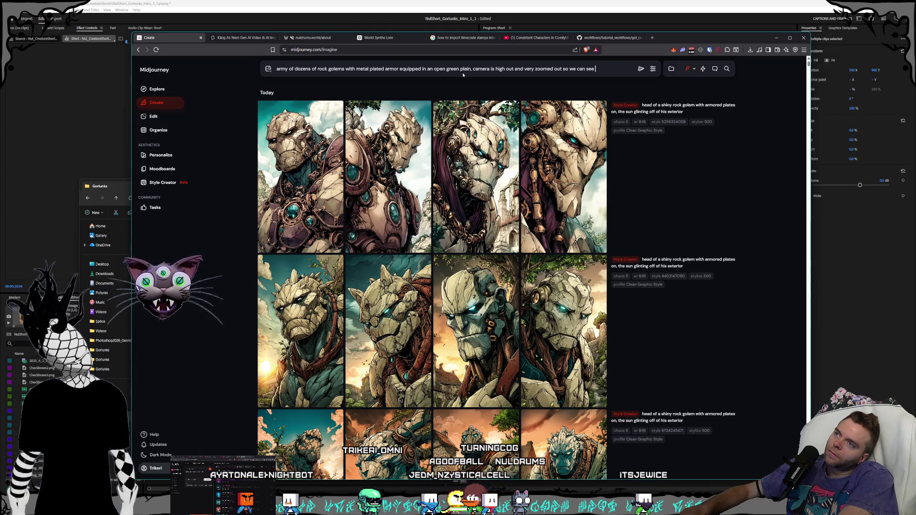
{"action": "type", "text": " the"}
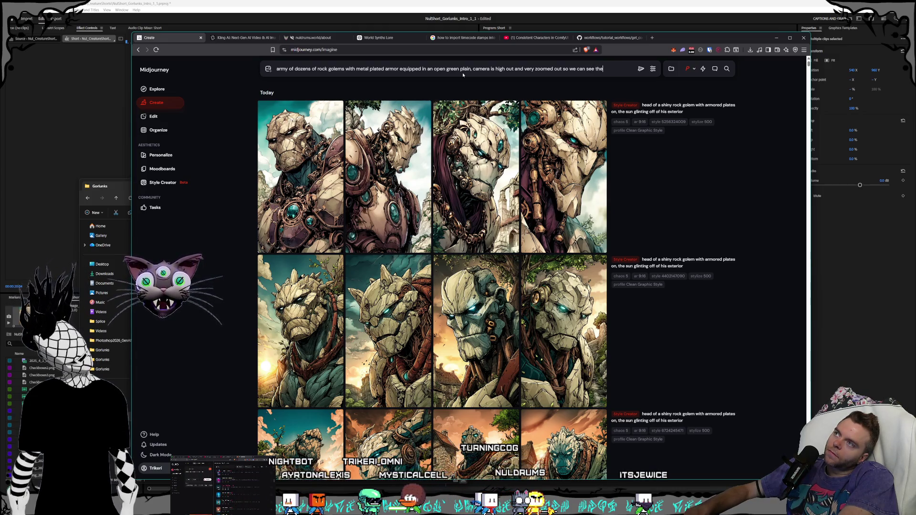
{"action": "type", "text": " dozens of golem"}
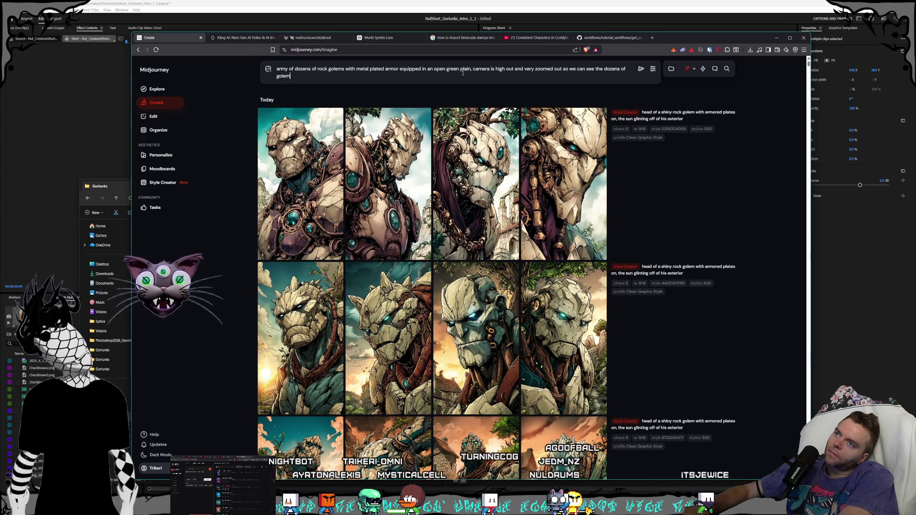
{"action": "type", "text": "s at"}
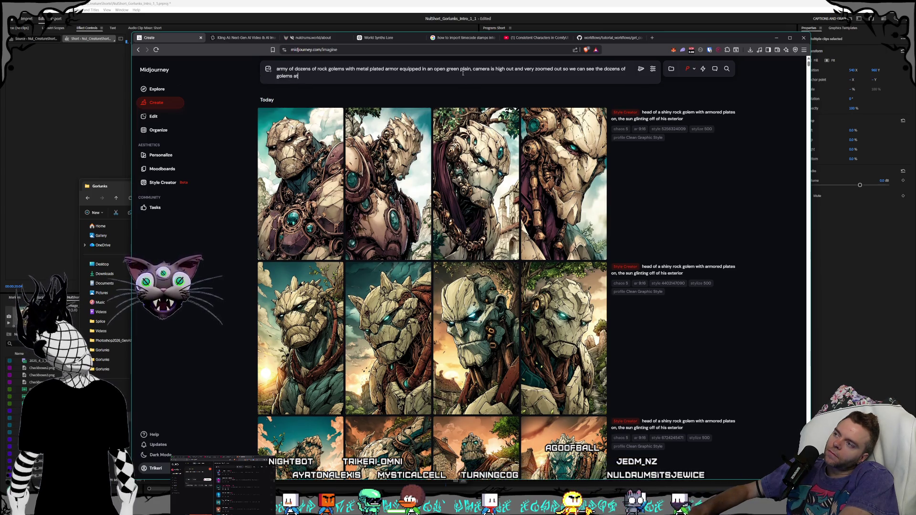
{"action": "key", "text": "BackSpace"}
{"action": "key", "text": "BackSpace"}
{"action": "key", "text": "BackSpace"}
{"action": "type", "text": "all on"}
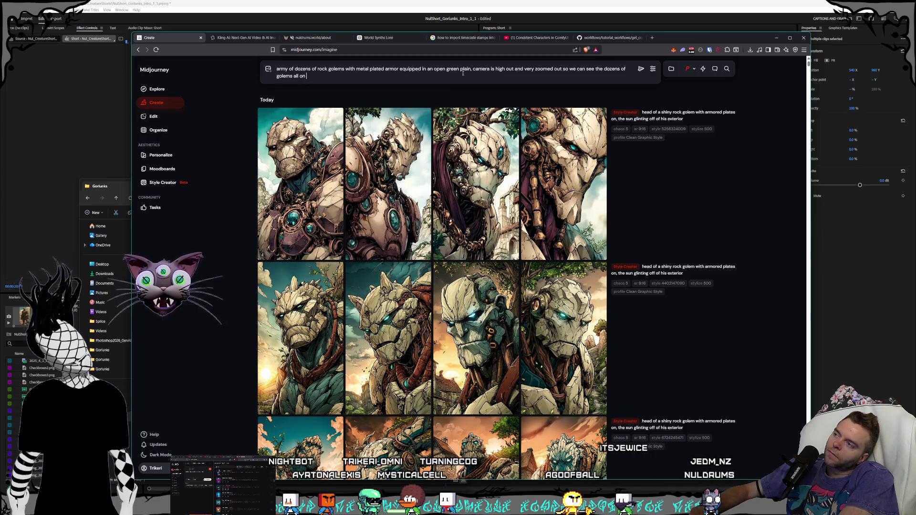
{"action": "key", "text": "BackSpace"}
{"action": "key", "text": "BackSpace"}
{"action": "type", "text": "in the image,"}
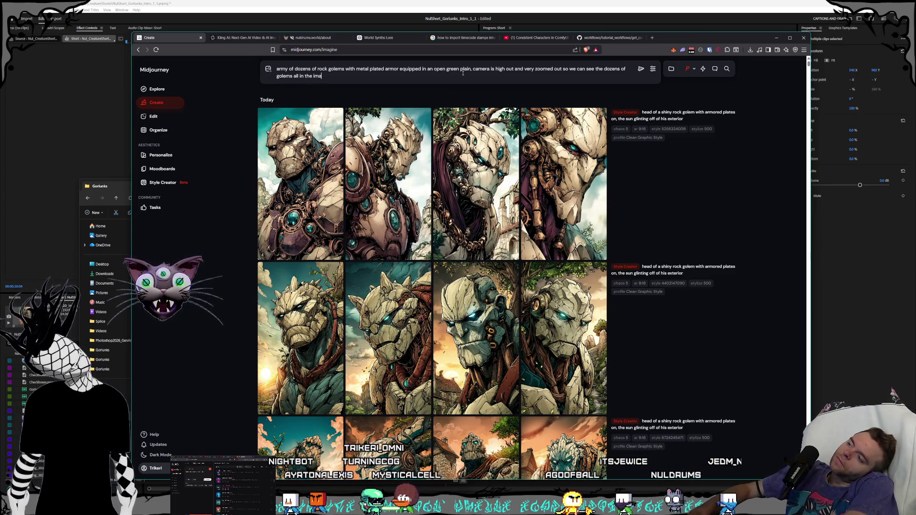
{"action": "key", "text": "BackSpace"}
{"action": "key", "text": "BackSpace"}
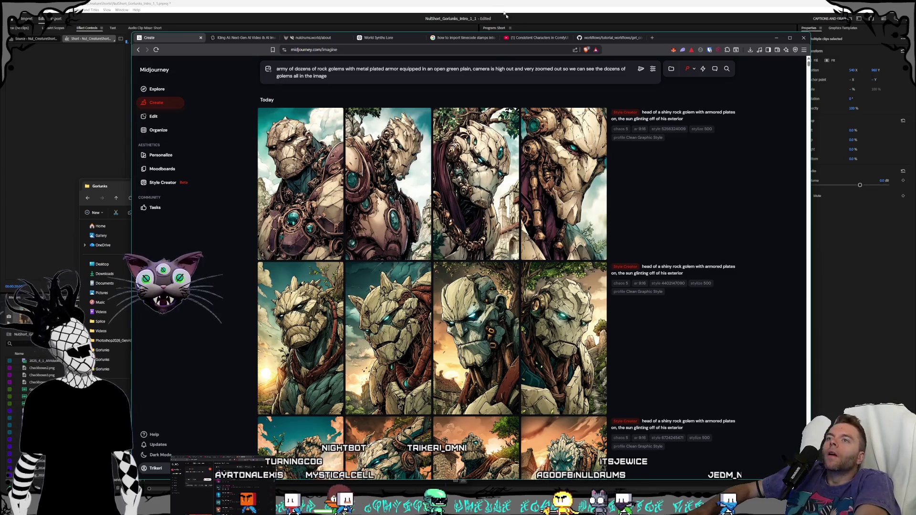
{"action": "type", "text": " at once"}
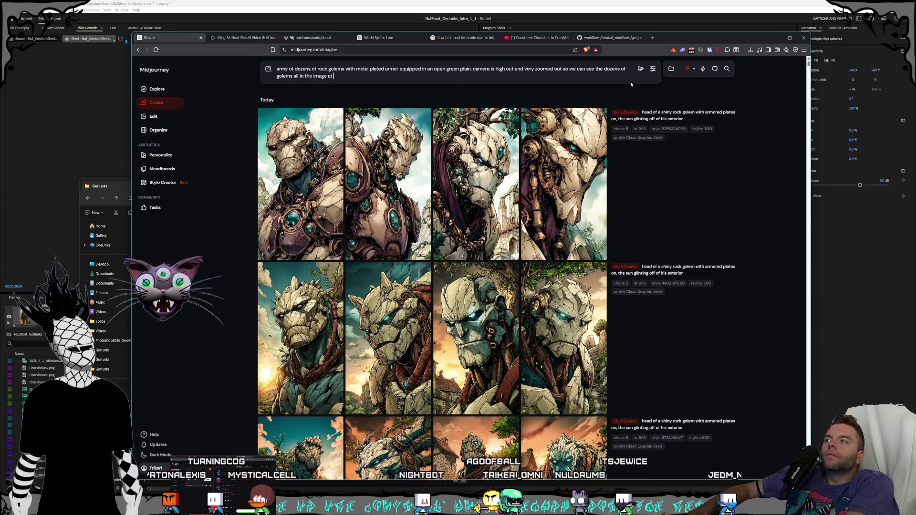
{"action": "key", "text": "Return"}
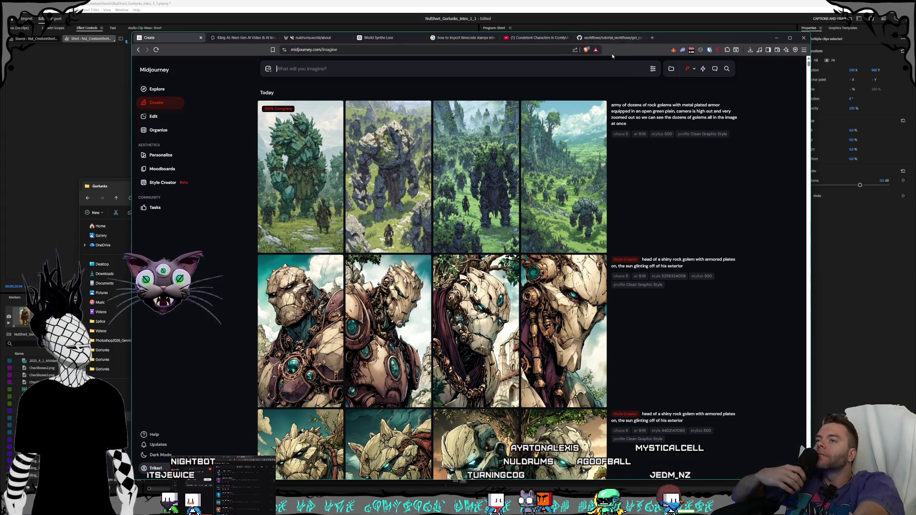
Step: View the fourth and third golem-army images full size, then reload their prompt
{"action": "left_click", "coordinate": [598, 242]}
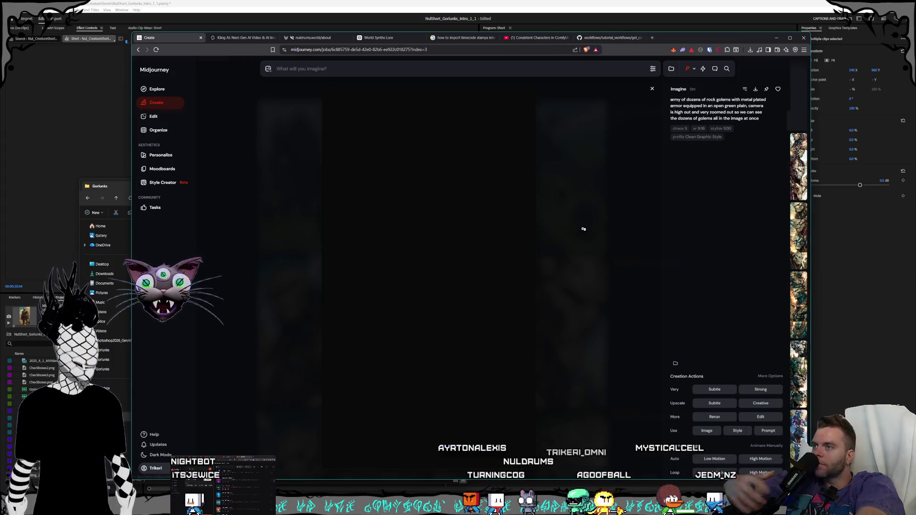
{"action": "key", "text": "Left"}
{"action": "key", "text": "Left"}
{"action": "key", "text": "Left"}
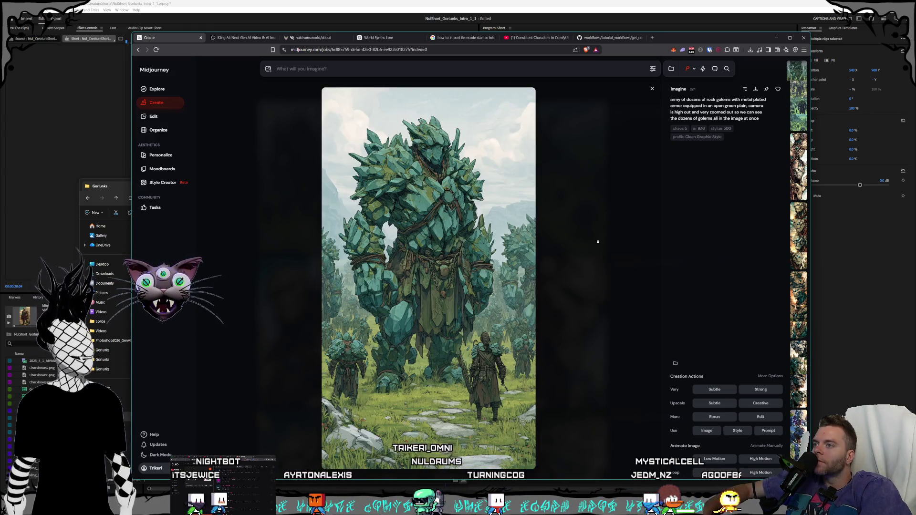
{"action": "key", "text": "Escape"}
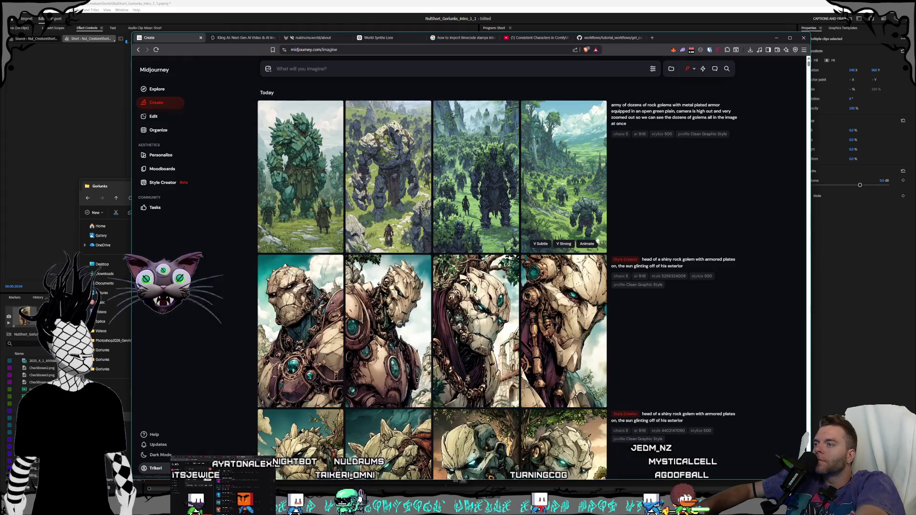
{"action": "left_click", "coordinate": [732, 124]}
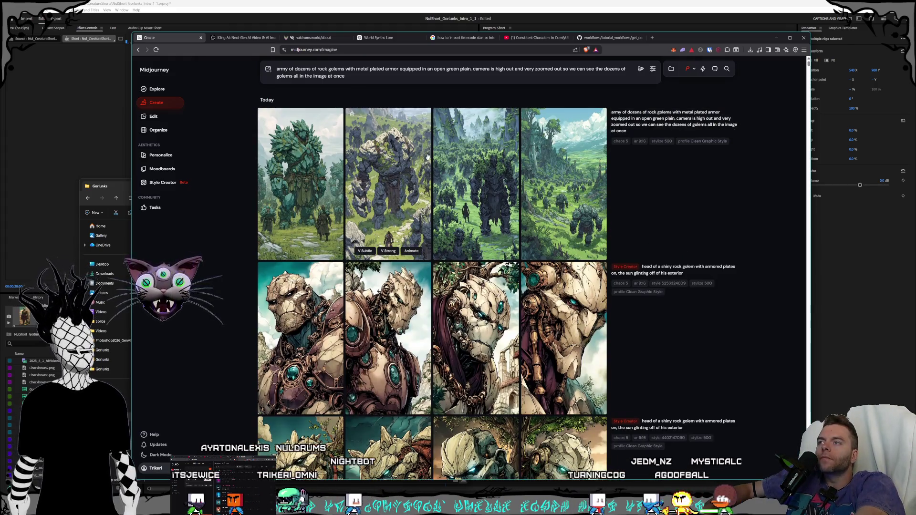
Step: Append 'the golems do not have any moss or overgrown greenery on them' and submit
{"action": "left_click", "coordinate": [473, 69]}
{"action": "type", "text": ", the"}
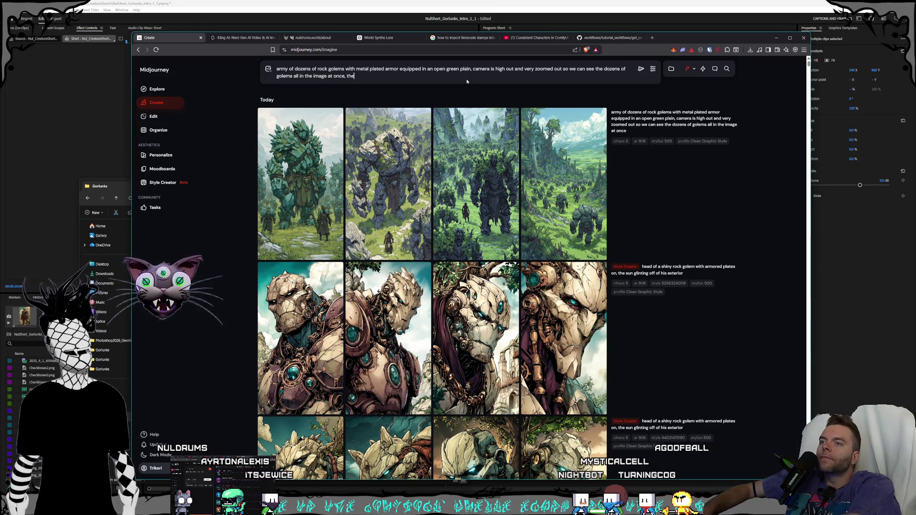
{"action": "type", "text": " golems do"}
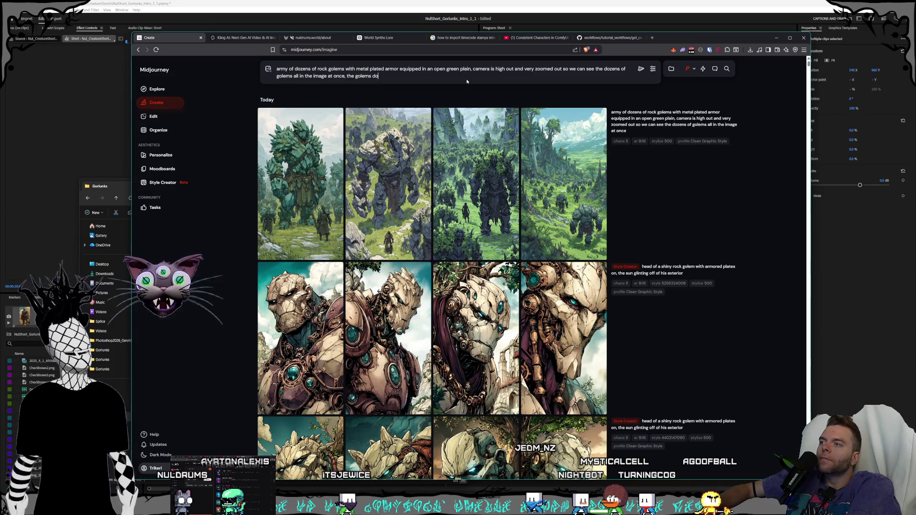
{"action": "type", "text": " not have any moss or "}
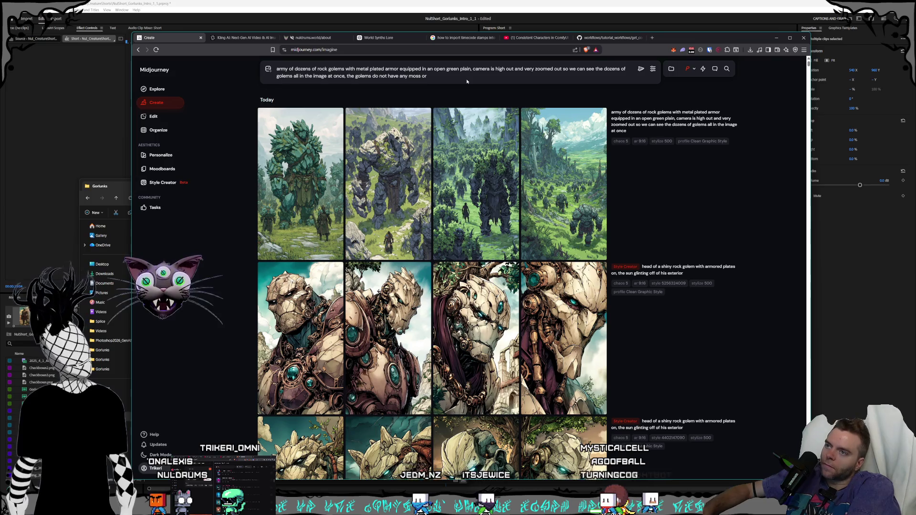
{"action": "type", "text": "overgrown"}
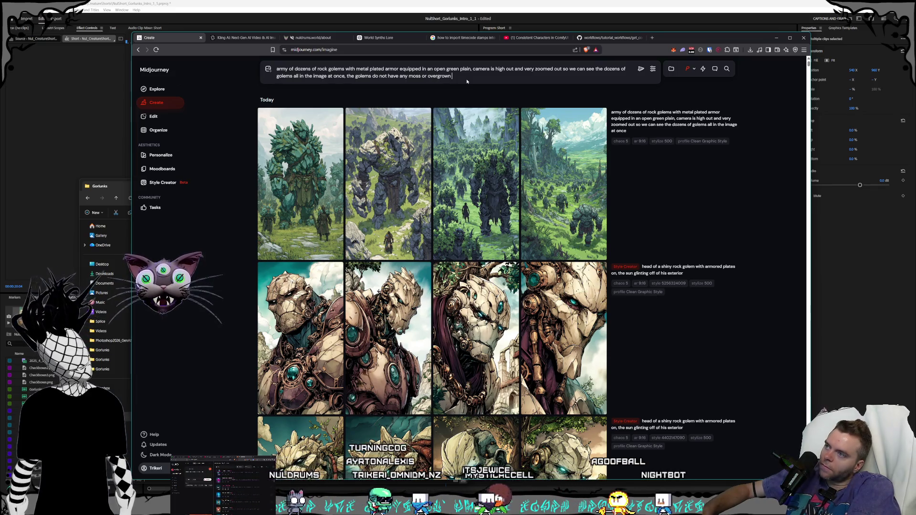
{"action": "type", "text": " greenery on them"}
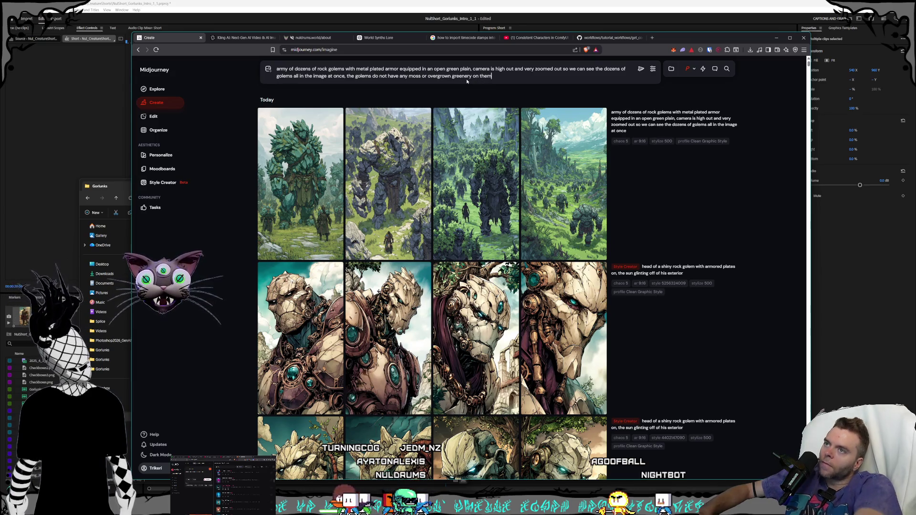
{"action": "left_click", "coordinate": [640, 69]}
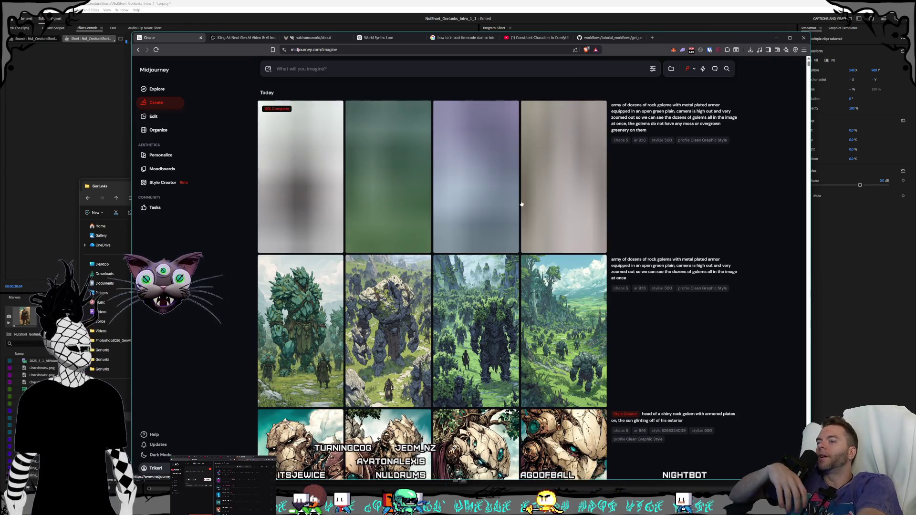
Step: Review the new grid, reuse the army-of-golems prompt, and go to Style Creator
{"action": "scroll", "coordinate": [554, 182], "scroll_direction": "down", "scroll_amount": 7}
{"action": "scroll", "coordinate": [502, 208], "scroll_direction": "down", "scroll_amount": 10}
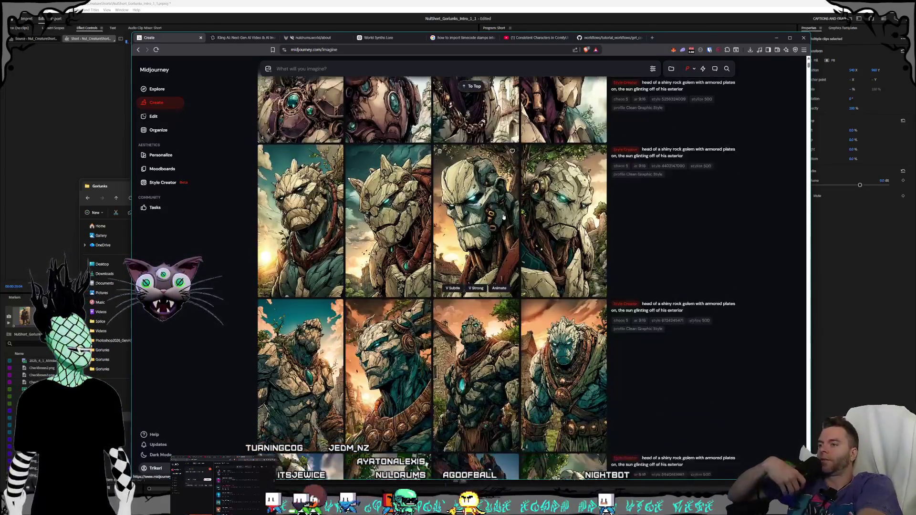
{"action": "scroll", "coordinate": [498, 231], "scroll_direction": "up", "scroll_amount": 15}
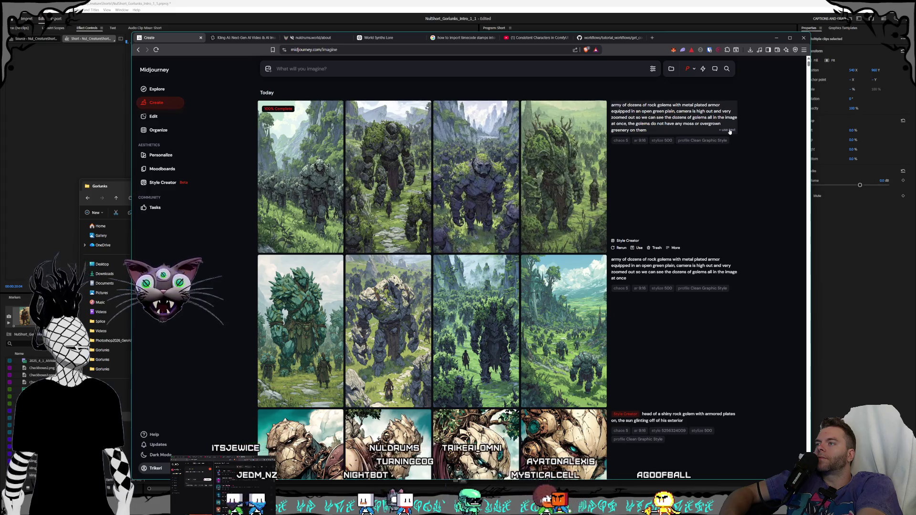
{"action": "left_click", "coordinate": [728, 130]}
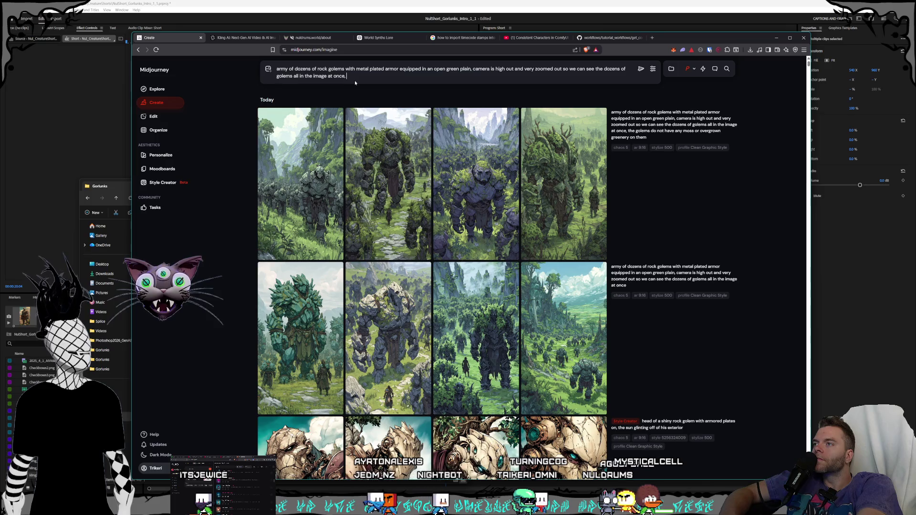
{"action": "left_click", "coordinate": [162, 183]}
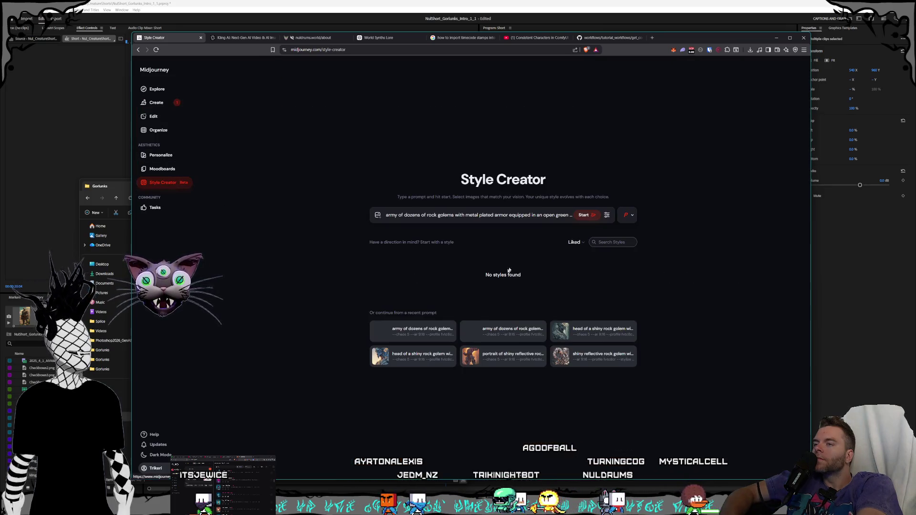
Step: Start a Style Creator session from the golem-army prompt text
{"action": "left_click_drag", "start_coordinate": [509, 215], "coordinate": [620, 250]}
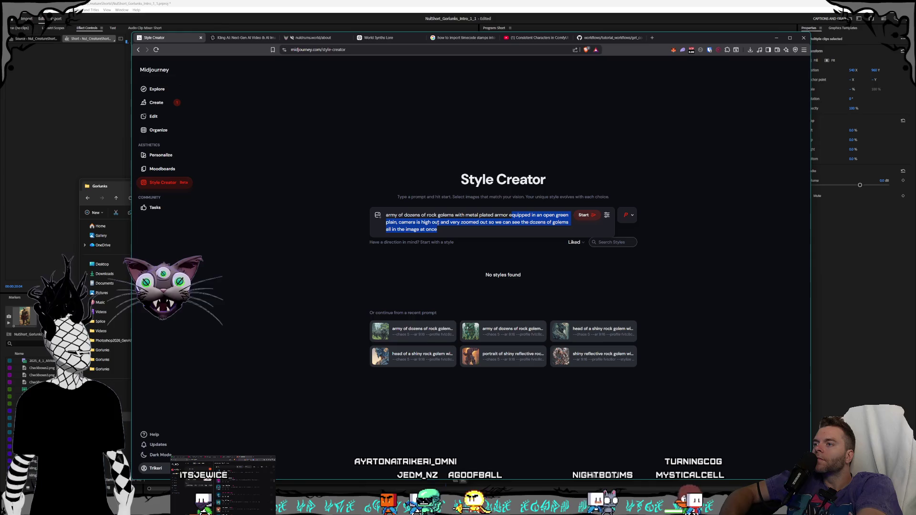
{"action": "left_click", "coordinate": [584, 215]}
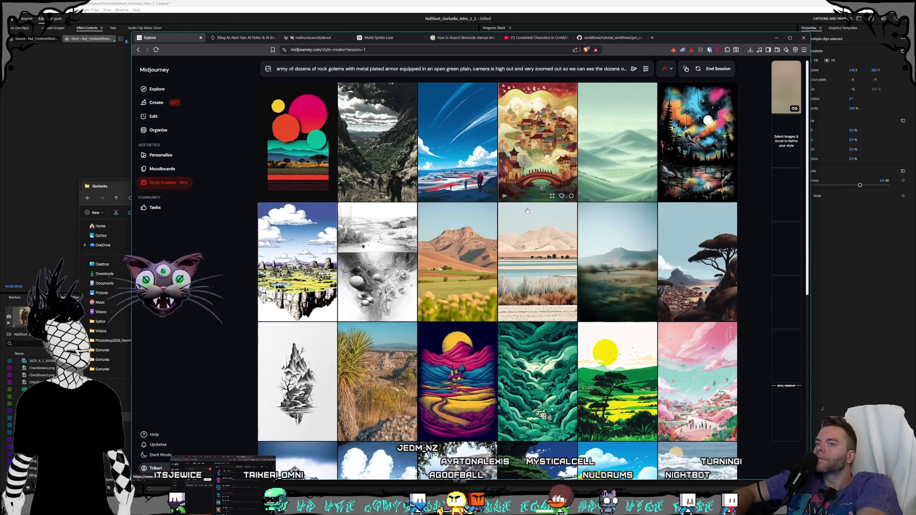
{"action": "scroll", "coordinate": [598, 173], "scroll_direction": "down", "scroll_amount": 3}
{"action": "scroll", "coordinate": [570, 201], "scroll_direction": "down", "scroll_amount": 3}
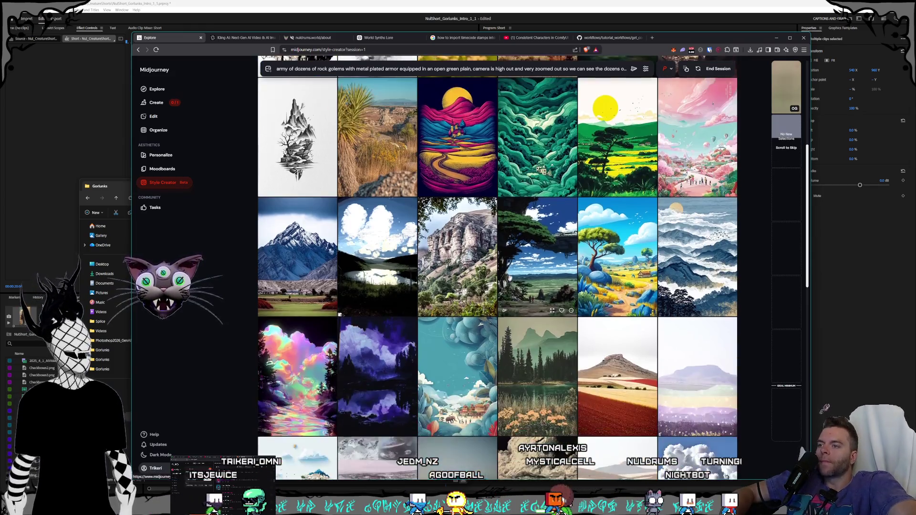
Step: Scroll through the landscape grid, skipping rounds so fresh style candidates load
{"action": "scroll", "coordinate": [519, 152], "scroll_direction": "down", "scroll_amount": 3}
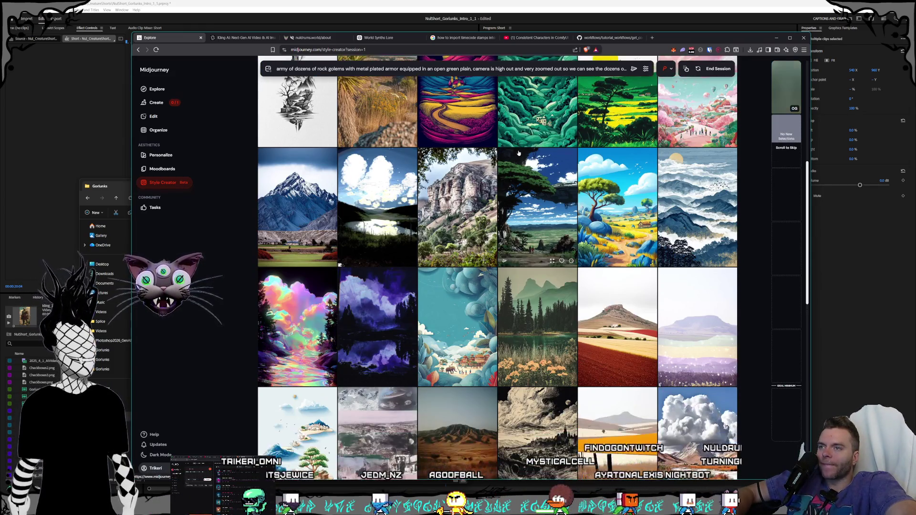
{"action": "scroll", "coordinate": [529, 152], "scroll_direction": "down", "scroll_amount": 2}
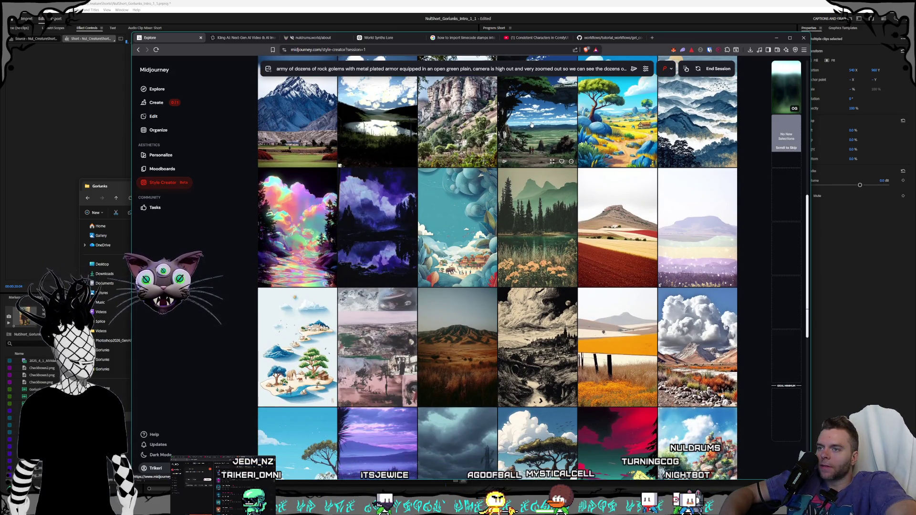
{"action": "scroll", "coordinate": [530, 124], "scroll_direction": "up", "scroll_amount": 2}
{"action": "scroll", "coordinate": [540, 151], "scroll_direction": "down", "scroll_amount": 2}
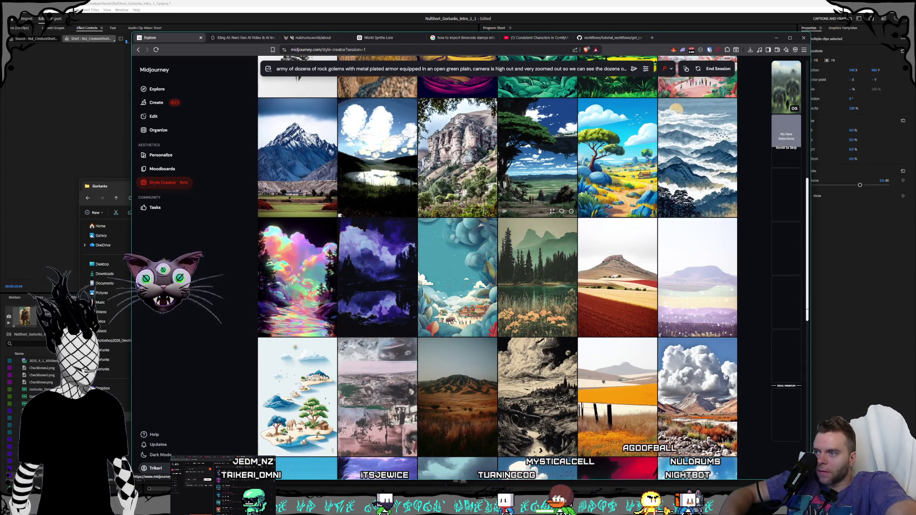
{"action": "scroll", "coordinate": [539, 152], "scroll_direction": "down", "scroll_amount": 10}
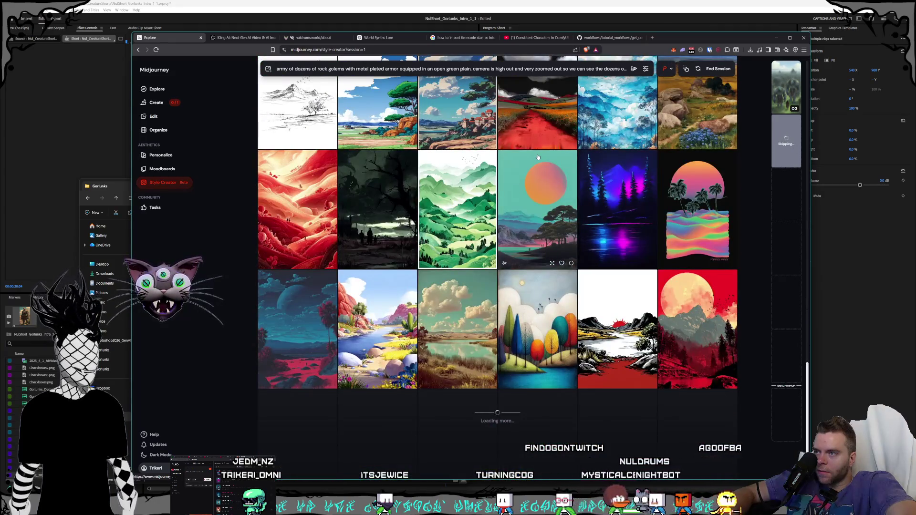
{"action": "scroll", "coordinate": [538, 157], "scroll_direction": "down", "scroll_amount": 5}
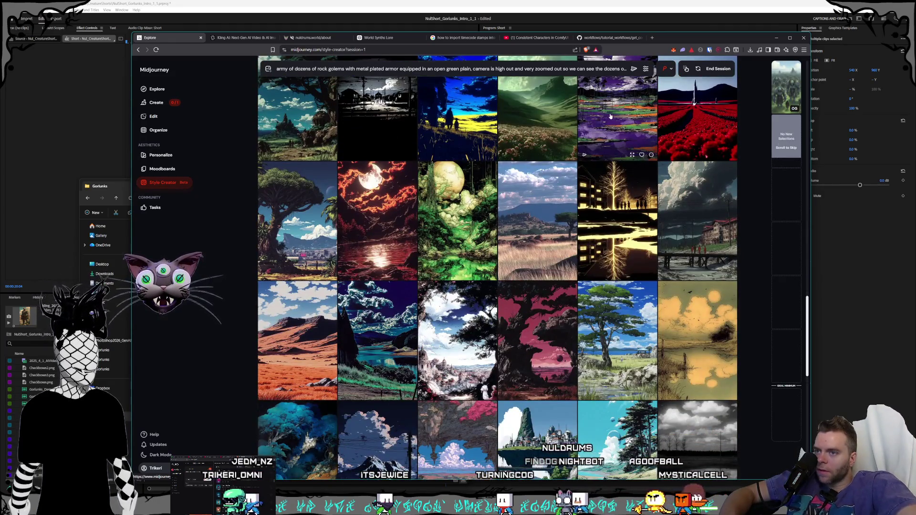
{"action": "scroll", "coordinate": [528, 124], "scroll_direction": "down", "scroll_amount": 1}
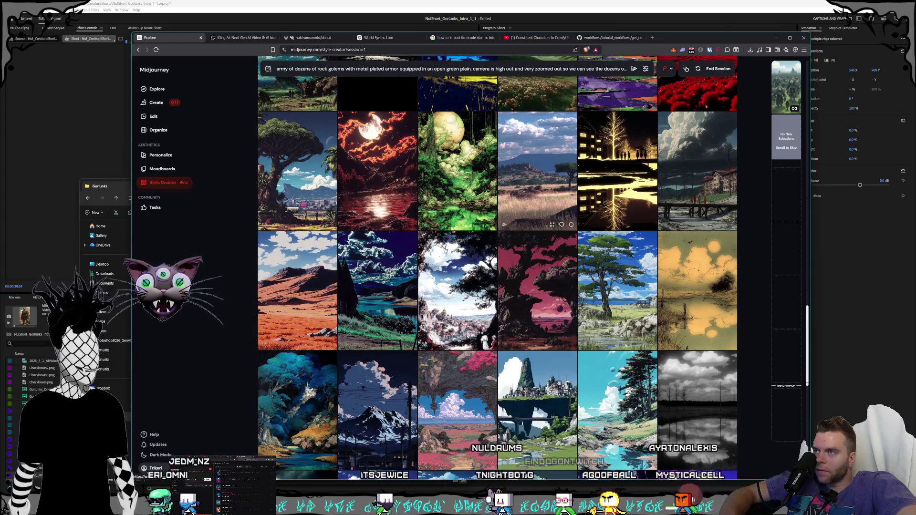
{"action": "scroll", "coordinate": [530, 126], "scroll_direction": "down", "scroll_amount": 2}
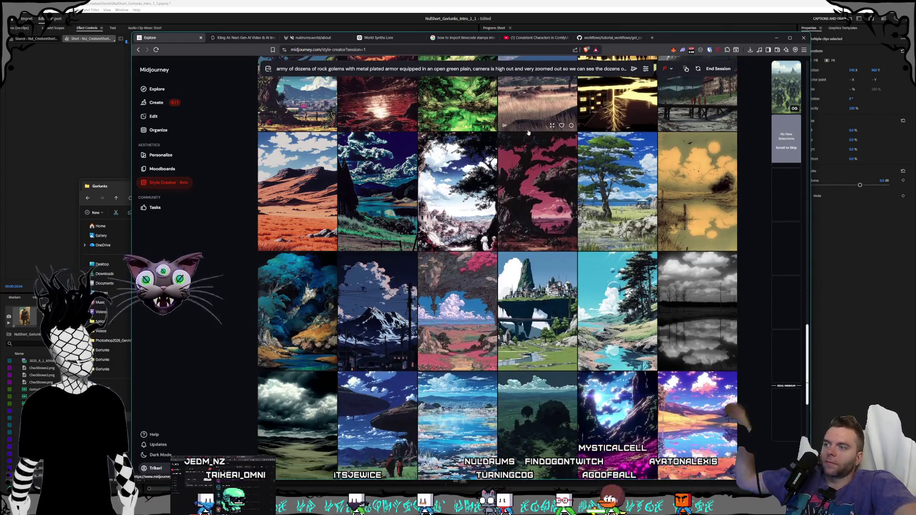
{"action": "scroll", "coordinate": [534, 120], "scroll_direction": "down", "scroll_amount": 2}
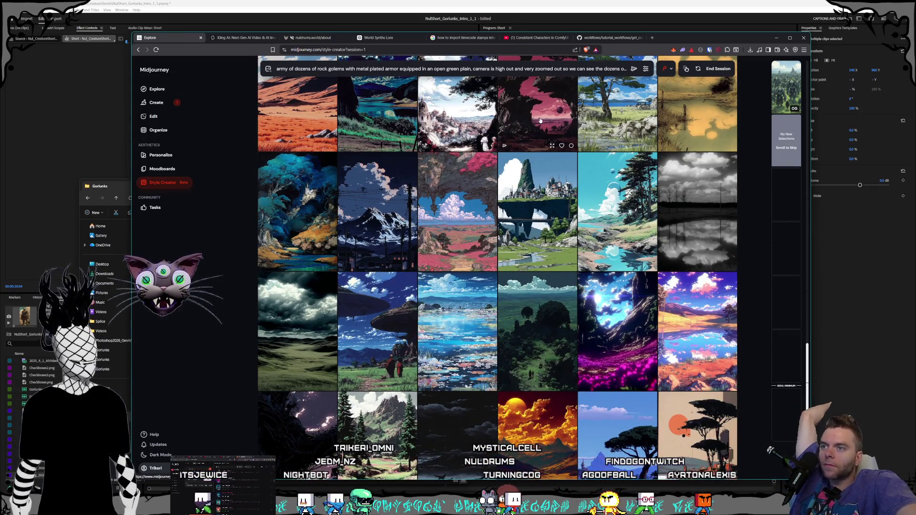
{"action": "scroll", "coordinate": [537, 120], "scroll_direction": "down", "scroll_amount": 2}
{"action": "scroll", "coordinate": [541, 123], "scroll_direction": "up", "scroll_amount": 2}
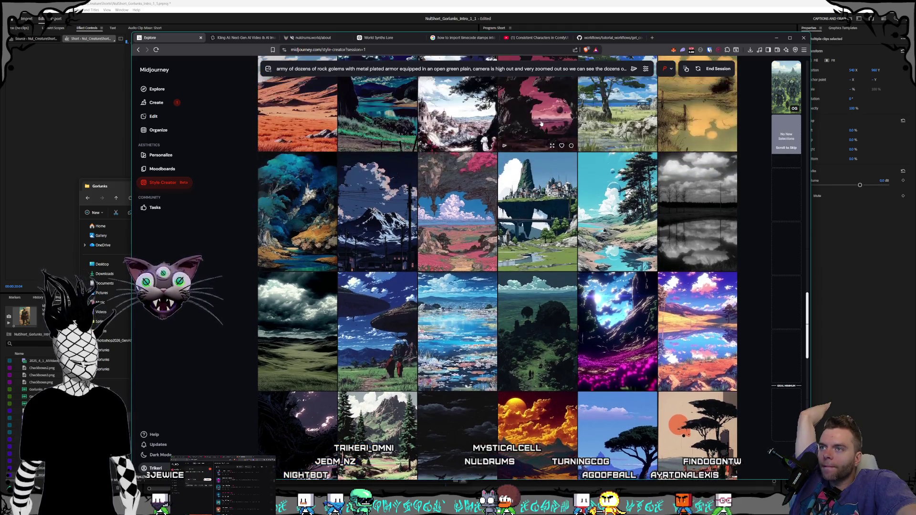
{"action": "scroll", "coordinate": [541, 123], "scroll_direction": "down", "scroll_amount": 4}
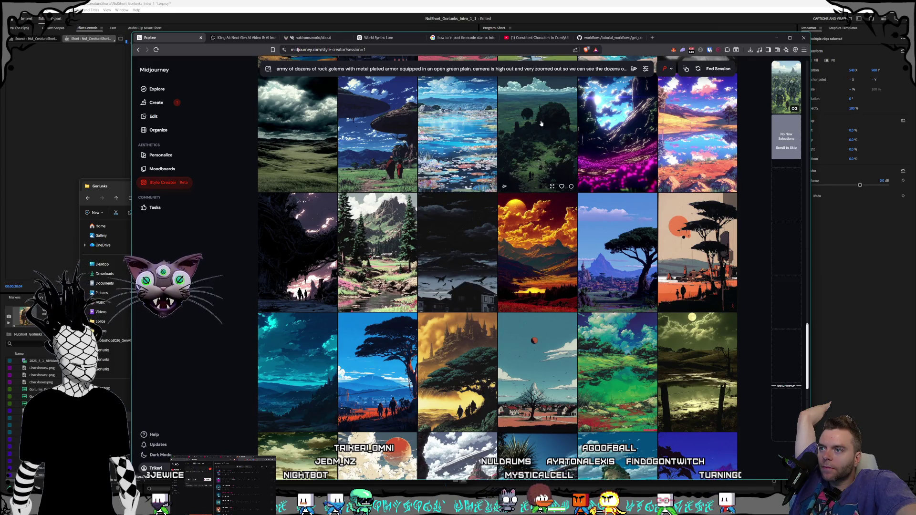
{"action": "scroll", "coordinate": [541, 123], "scroll_direction": "down", "scroll_amount": 3}
{"action": "scroll", "coordinate": [541, 123], "scroll_direction": "down", "scroll_amount": 3}
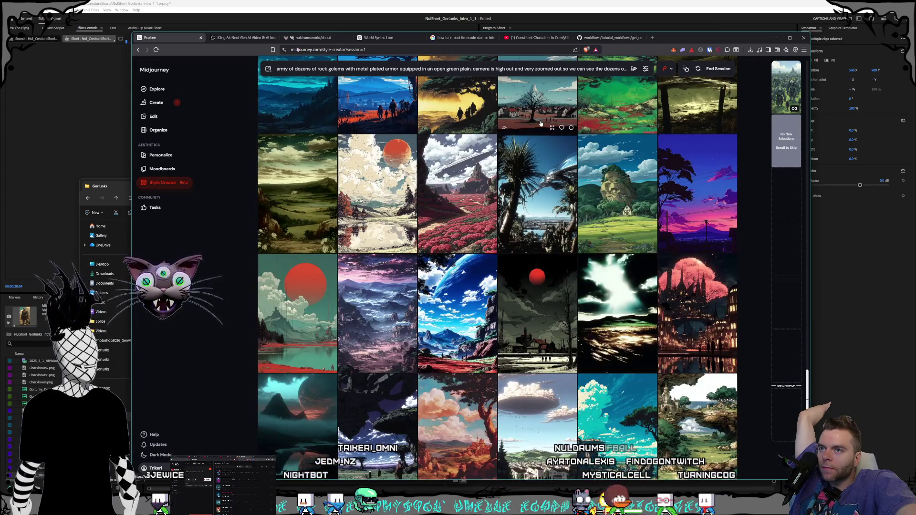
{"action": "scroll", "coordinate": [541, 123], "scroll_direction": "down", "scroll_amount": 3}
{"action": "scroll", "coordinate": [541, 123], "scroll_direction": "up", "scroll_amount": 3}
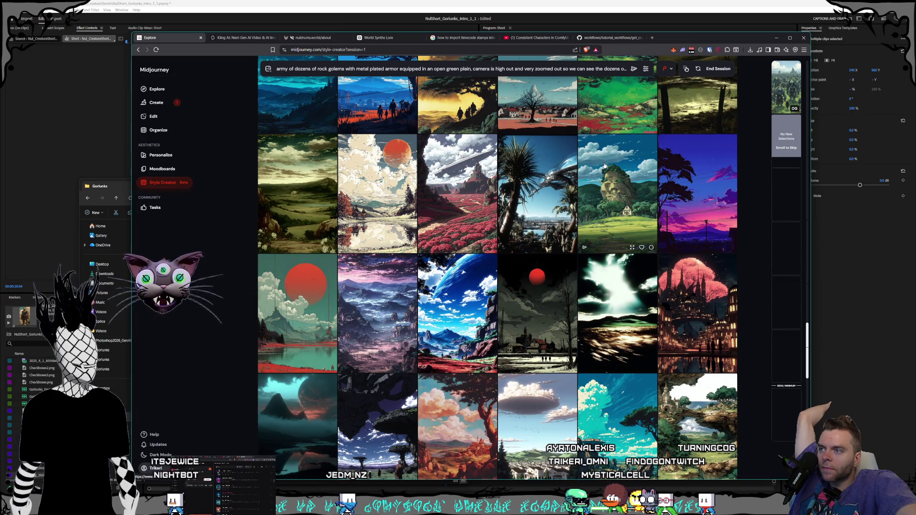
Step: Pick the green landscape image for the style, then scroll through further rounds
{"action": "left_click", "coordinate": [615, 191]}
{"action": "scroll", "coordinate": [518, 138], "scroll_direction": "down", "scroll_amount": 1}
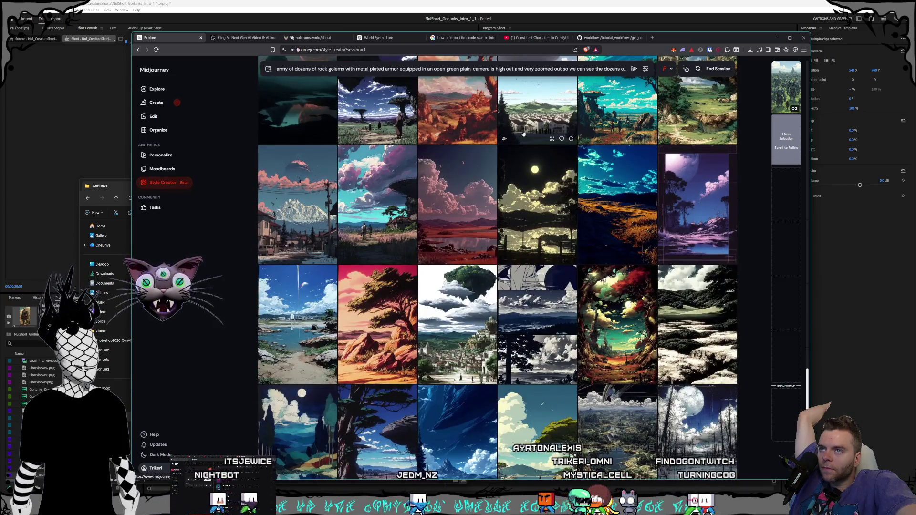
{"action": "scroll", "coordinate": [523, 134], "scroll_direction": "down", "scroll_amount": 3}
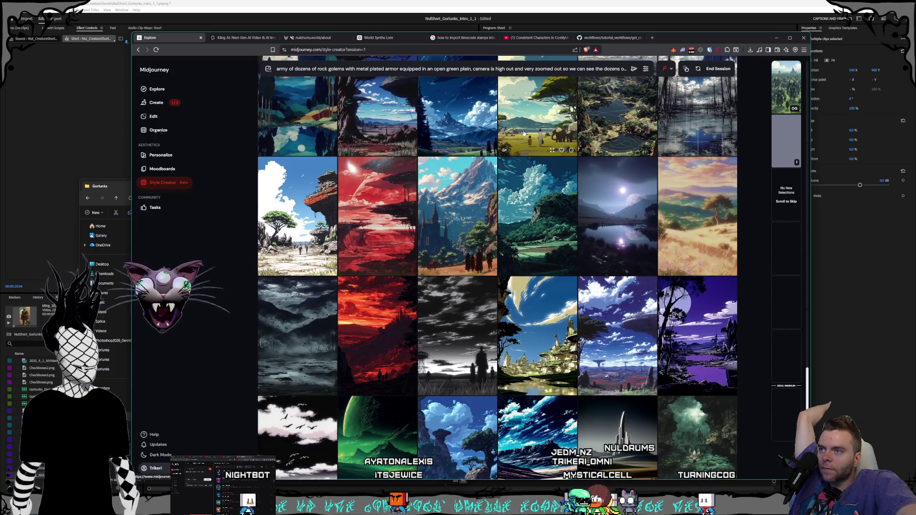
{"action": "scroll", "coordinate": [523, 134], "scroll_direction": "down", "scroll_amount": 5}
{"action": "scroll", "coordinate": [523, 134], "scroll_direction": "up", "scroll_amount": 5}
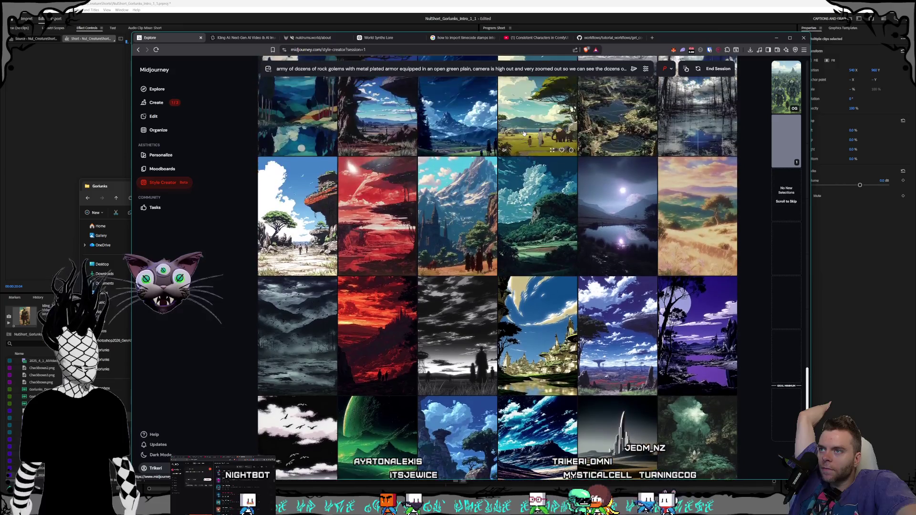
{"action": "scroll", "coordinate": [524, 134], "scroll_direction": "down", "scroll_amount": 8}
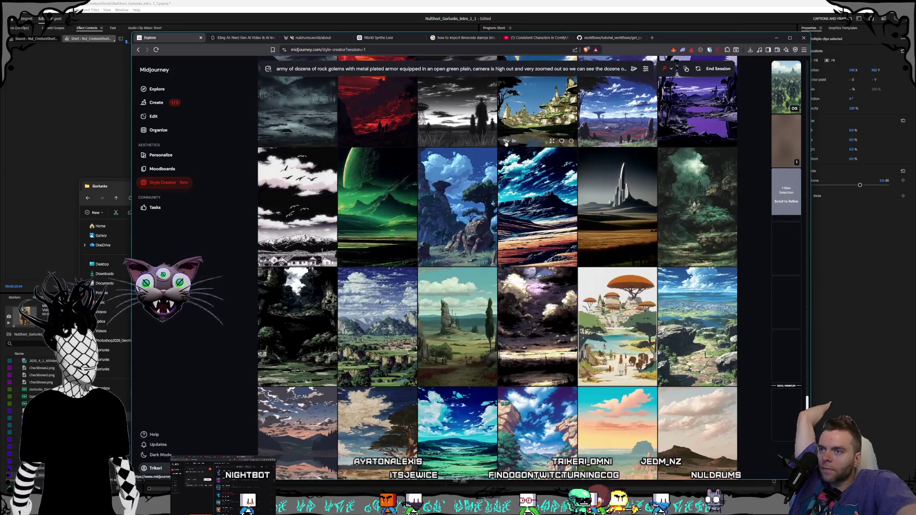
{"action": "scroll", "coordinate": [507, 144], "scroll_direction": "down", "scroll_amount": 10}
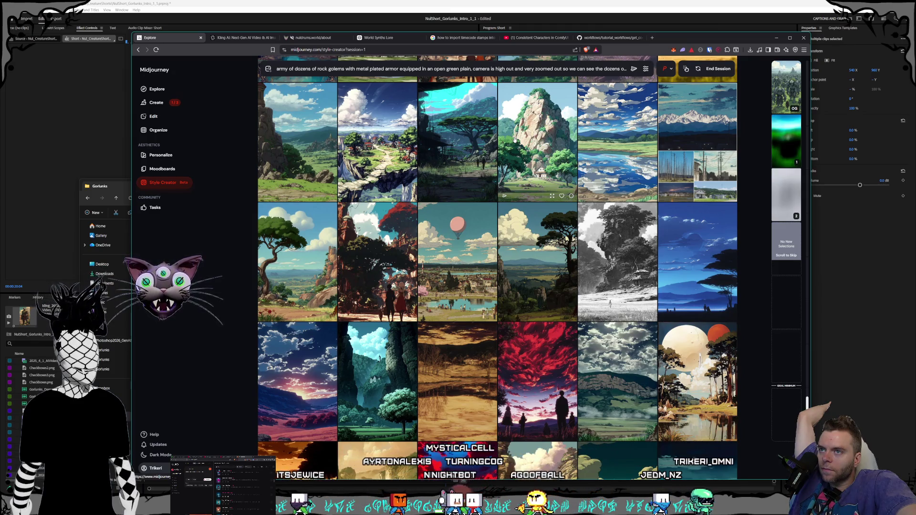
{"action": "scroll", "coordinate": [515, 141], "scroll_direction": "down", "scroll_amount": 10}
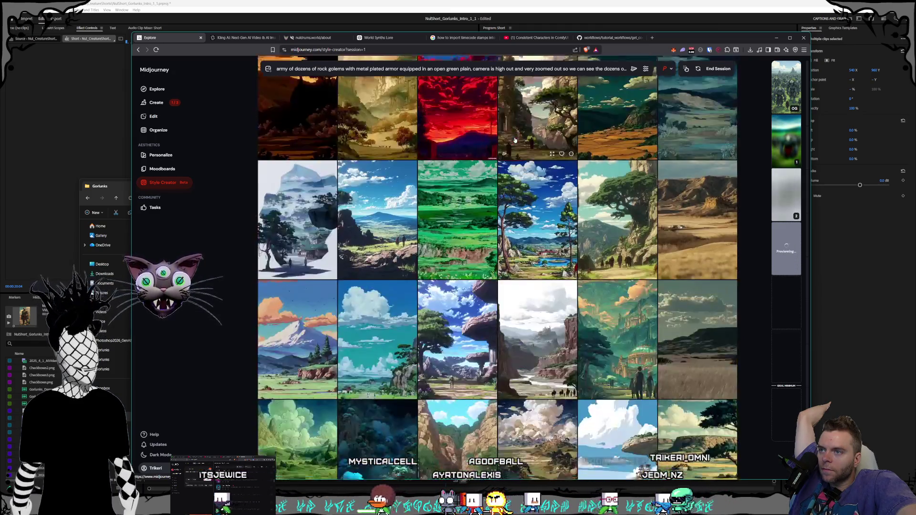
{"action": "scroll", "coordinate": [516, 141], "scroll_direction": "down", "scroll_amount": 3}
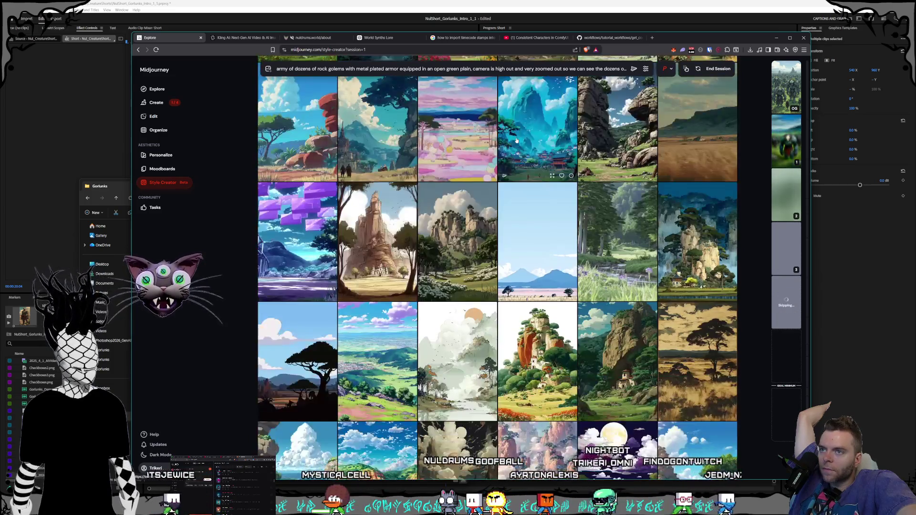
{"action": "scroll", "coordinate": [516, 141], "scroll_direction": "down", "scroll_amount": 6}
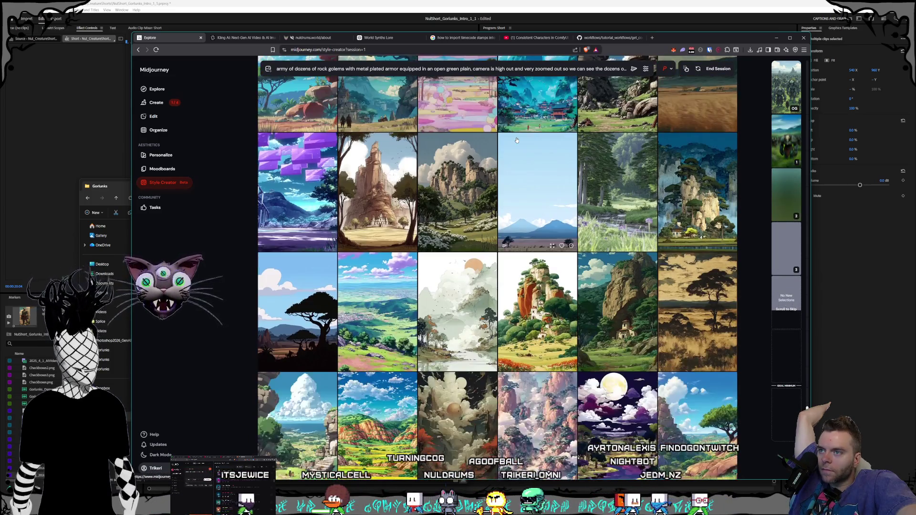
{"action": "scroll", "coordinate": [517, 140], "scroll_direction": "down", "scroll_amount": 6}
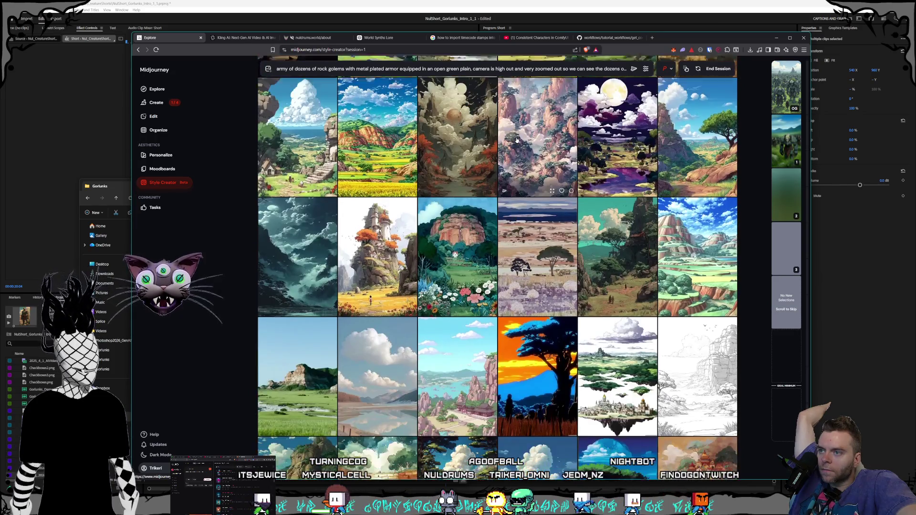
{"action": "scroll", "coordinate": [517, 139], "scroll_direction": "up", "scroll_amount": 3}
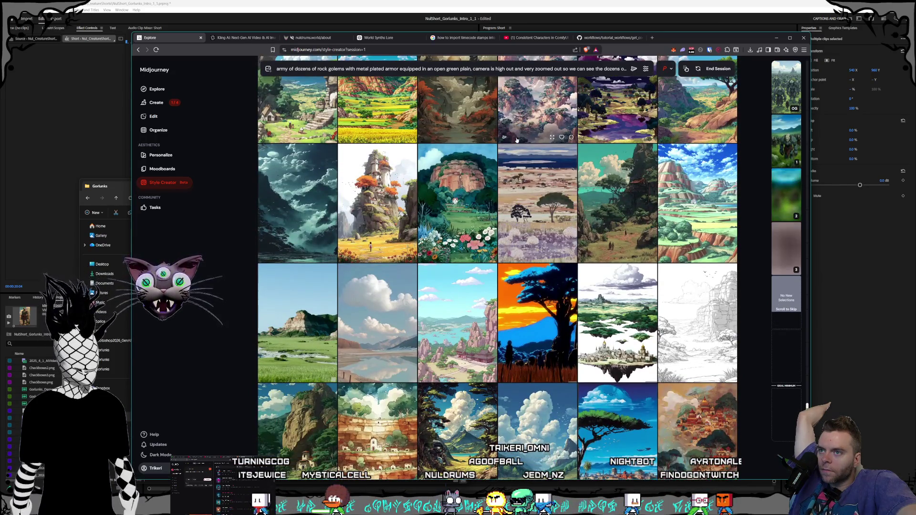
{"action": "scroll", "coordinate": [516, 140], "scroll_direction": "down", "scroll_amount": 6}
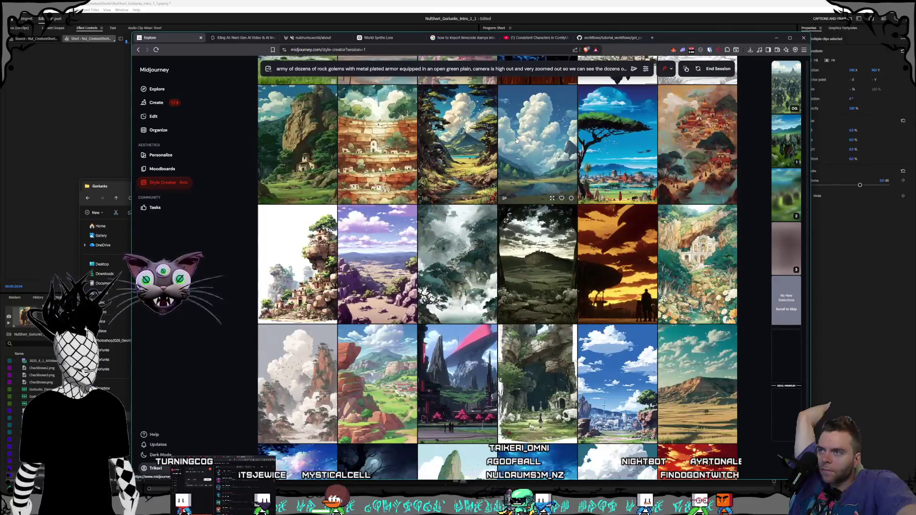
{"action": "scroll", "coordinate": [516, 140], "scroll_direction": "up", "scroll_amount": 1}
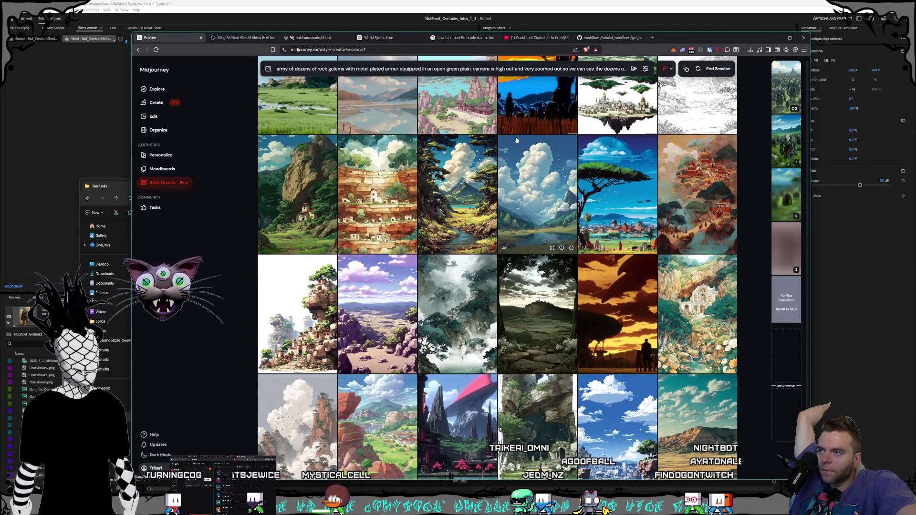
{"action": "scroll", "coordinate": [516, 140], "scroll_direction": "down", "scroll_amount": 5}
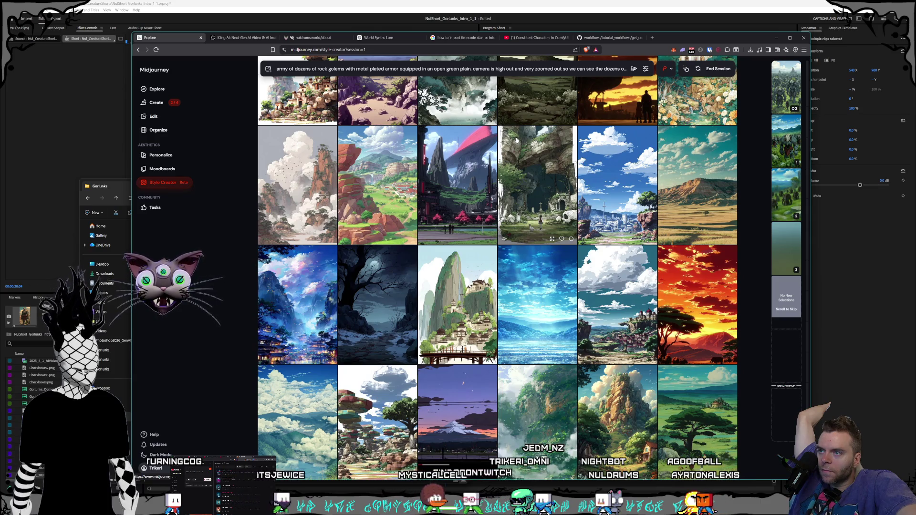
{"action": "scroll", "coordinate": [517, 140], "scroll_direction": "down", "scroll_amount": 3}
{"action": "scroll", "coordinate": [517, 140], "scroll_direction": "down", "scroll_amount": 2}
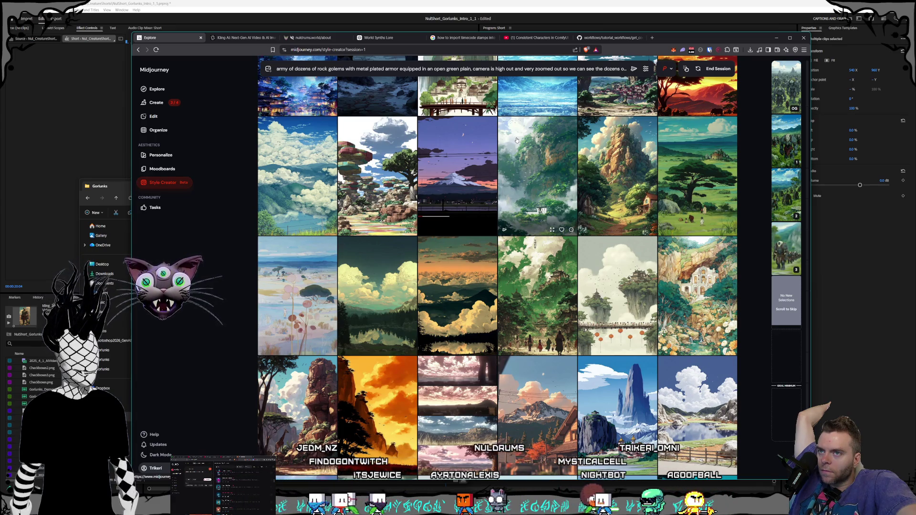
{"action": "scroll", "coordinate": [516, 139], "scroll_direction": "down", "scroll_amount": 15}
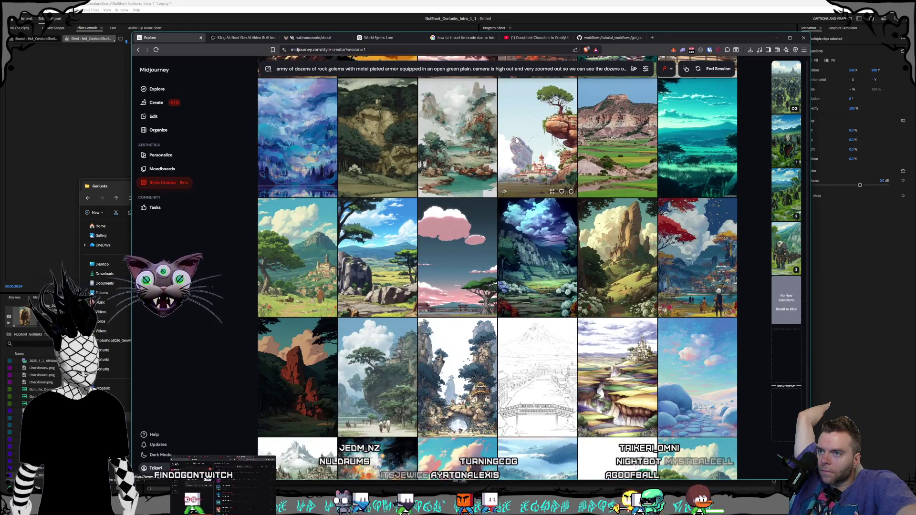
{"action": "scroll", "coordinate": [516, 140], "scroll_direction": "down", "scroll_amount": 2}
{"action": "scroll", "coordinate": [516, 140], "scroll_direction": "down", "scroll_amount": 2}
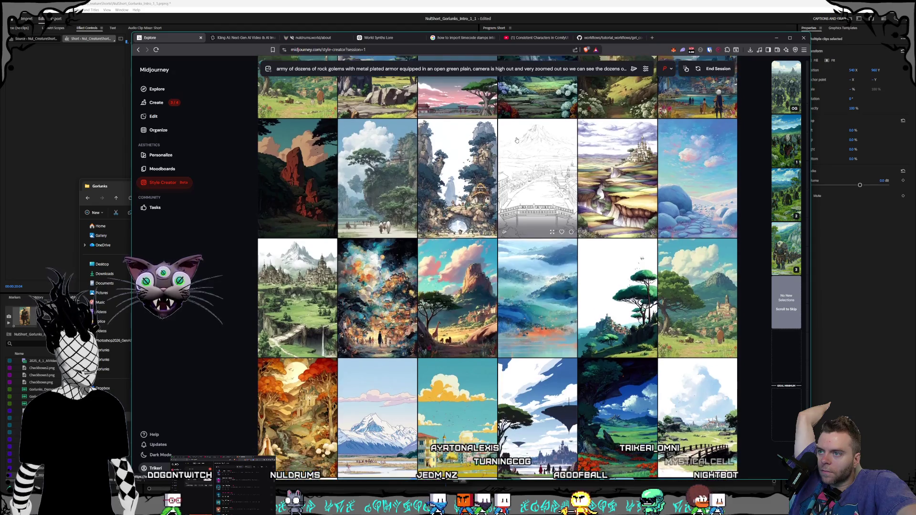
{"action": "scroll", "coordinate": [516, 140], "scroll_direction": "down", "scroll_amount": 15}
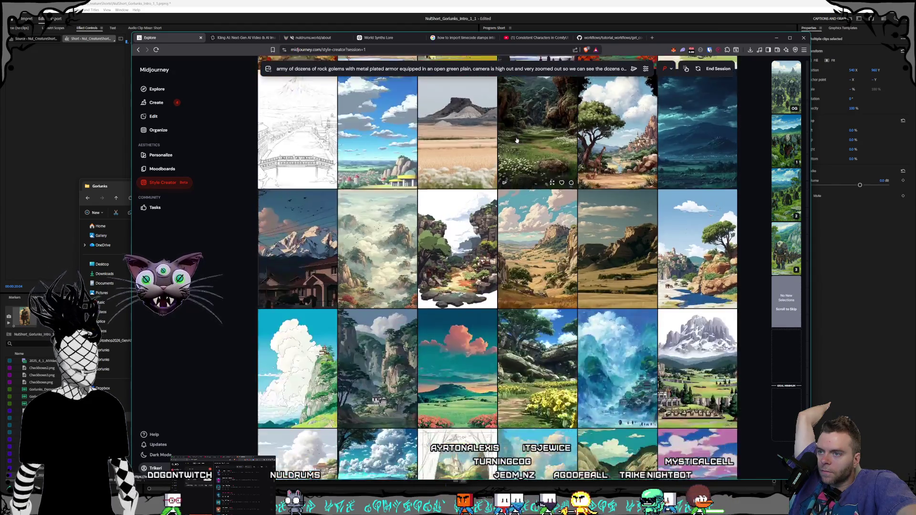
{"action": "scroll", "coordinate": [516, 139], "scroll_direction": "down", "scroll_amount": 8}
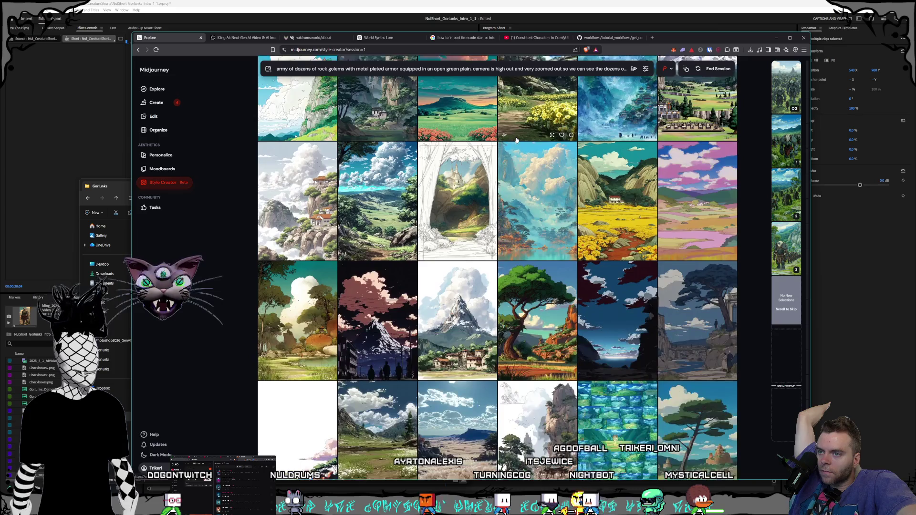
{"action": "scroll", "coordinate": [516, 140], "scroll_direction": "down", "scroll_amount": 15}
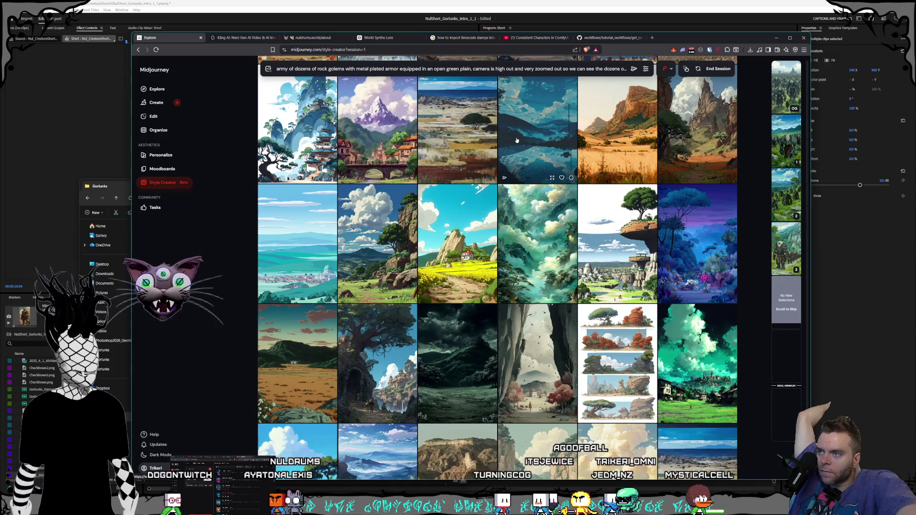
{"action": "scroll", "coordinate": [516, 140], "scroll_direction": "down", "scroll_amount": 1}
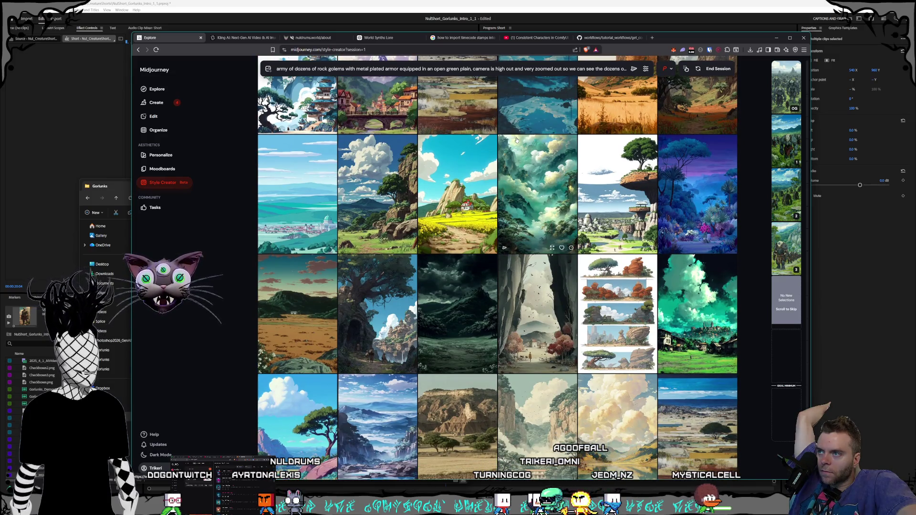
Step: Add another landscape to the style, skip more rounds, then select the cave landscape
{"action": "left_click", "coordinate": [401, 248]}
{"action": "scroll", "coordinate": [488, 193], "scroll_direction": "down", "scroll_amount": 5}
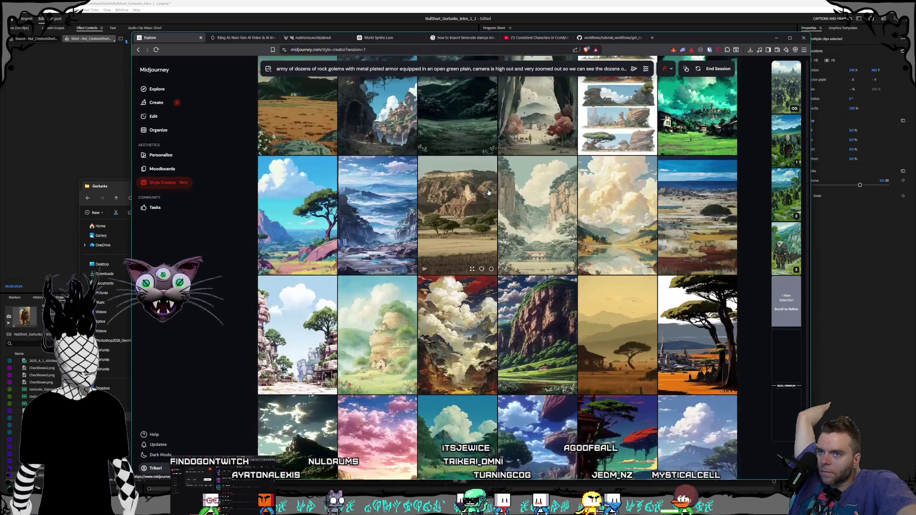
{"action": "scroll", "coordinate": [489, 192], "scroll_direction": "down", "scroll_amount": 5}
{"action": "scroll", "coordinate": [489, 192], "scroll_direction": "down", "scroll_amount": 5}
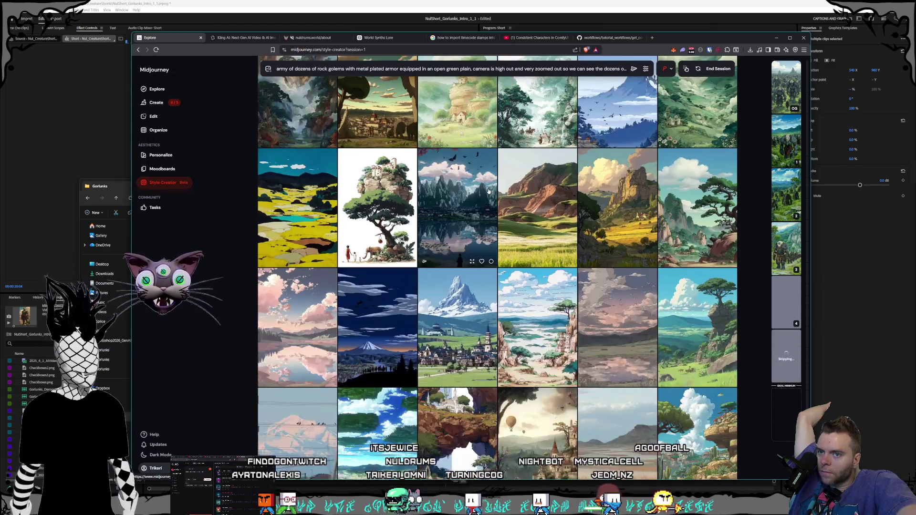
{"action": "scroll", "coordinate": [488, 191], "scroll_direction": "down", "scroll_amount": 2}
{"action": "scroll", "coordinate": [489, 191], "scroll_direction": "down", "scroll_amount": 5}
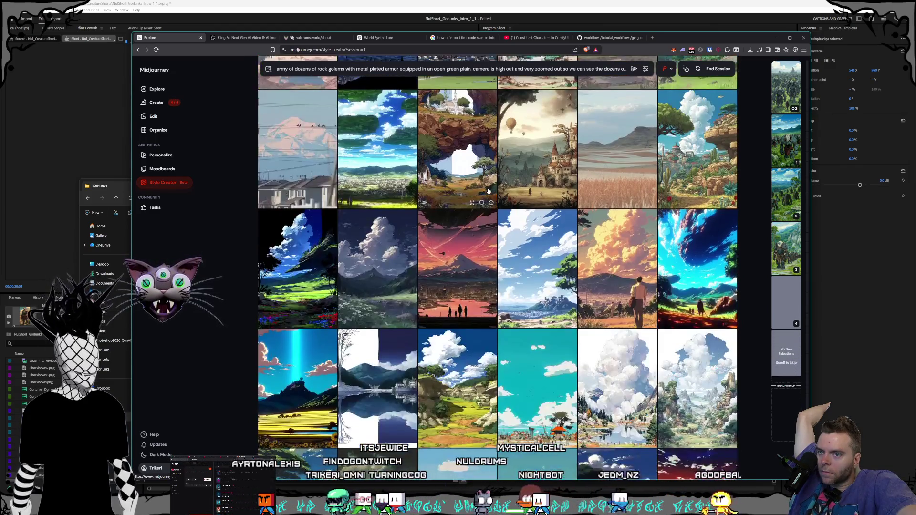
{"action": "scroll", "coordinate": [489, 191], "scroll_direction": "down", "scroll_amount": 10}
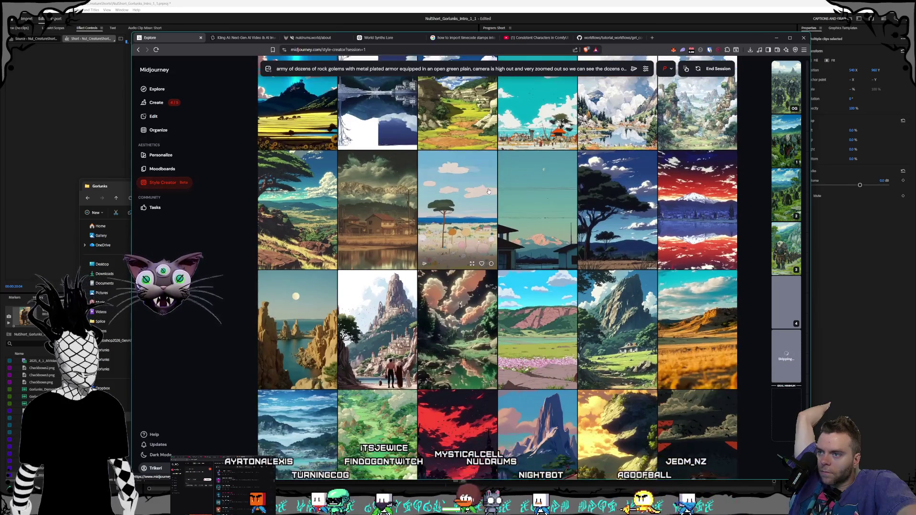
{"action": "scroll", "coordinate": [488, 190], "scroll_direction": "down", "scroll_amount": 3}
{"action": "scroll", "coordinate": [488, 190], "scroll_direction": "down", "scroll_amount": 3}
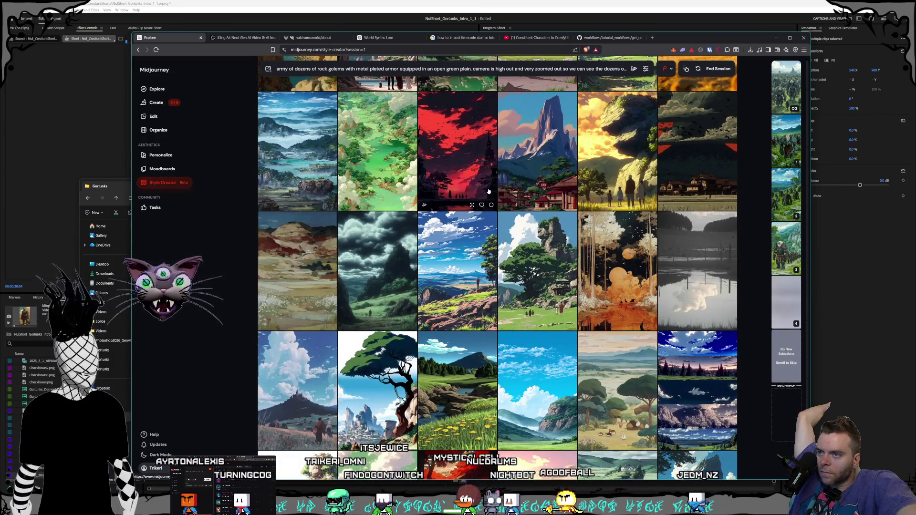
{"action": "scroll", "coordinate": [489, 191], "scroll_direction": "down", "scroll_amount": 2}
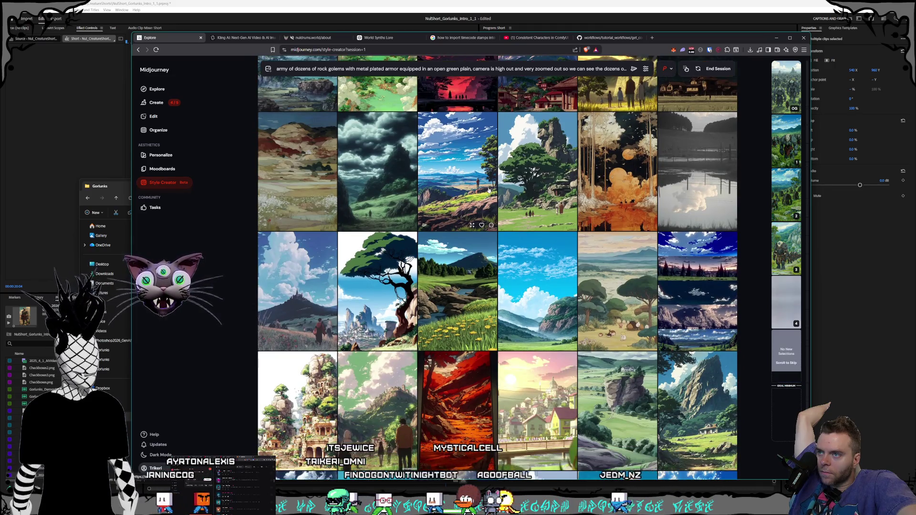
{"action": "scroll", "coordinate": [488, 190], "scroll_direction": "down", "scroll_amount": 3}
{"action": "scroll", "coordinate": [525, 188], "scroll_direction": "up", "scroll_amount": 3}
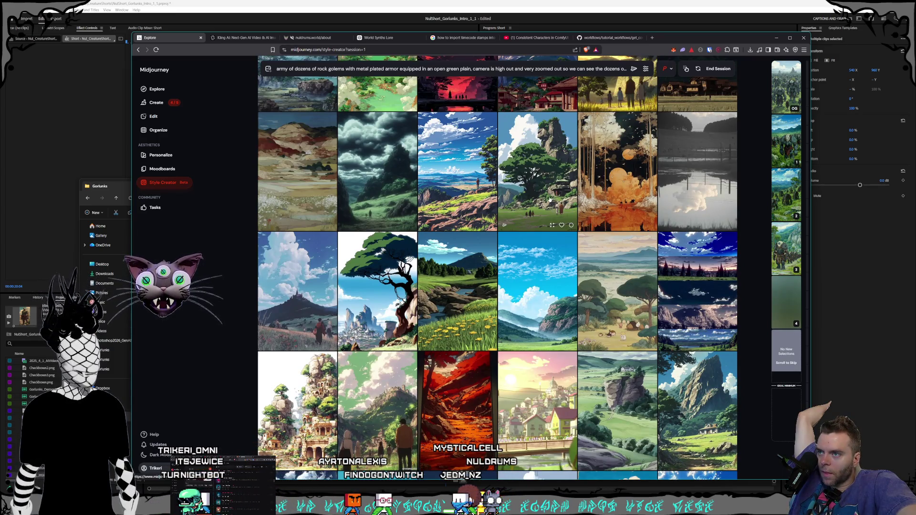
{"action": "scroll", "coordinate": [542, 200], "scroll_direction": "down", "scroll_amount": 4}
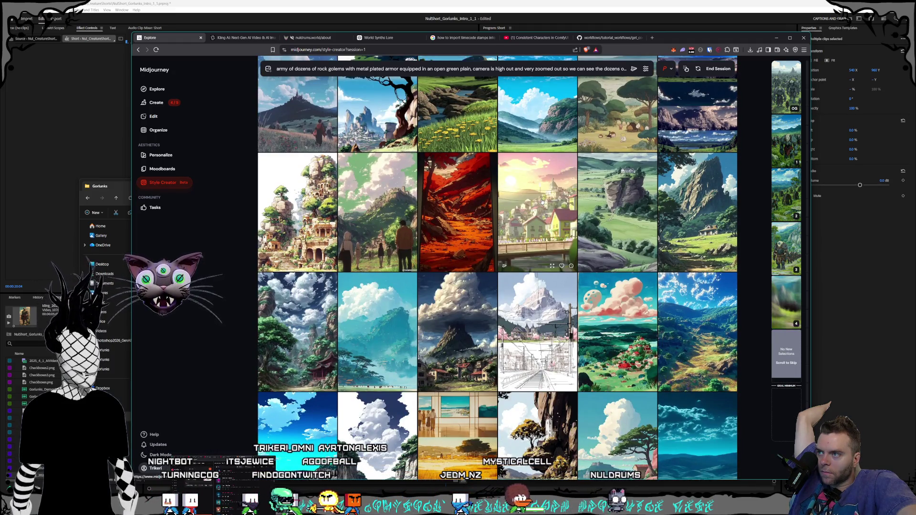
{"action": "scroll", "coordinate": [542, 201], "scroll_direction": "down", "scroll_amount": 4}
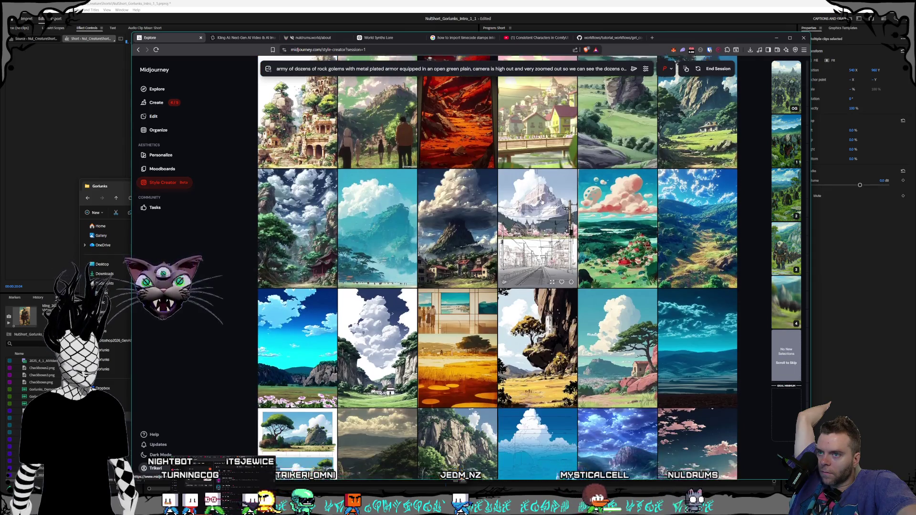
{"action": "scroll", "coordinate": [542, 202], "scroll_direction": "down", "scroll_amount": 3}
{"action": "scroll", "coordinate": [542, 201], "scroll_direction": "down", "scroll_amount": 5}
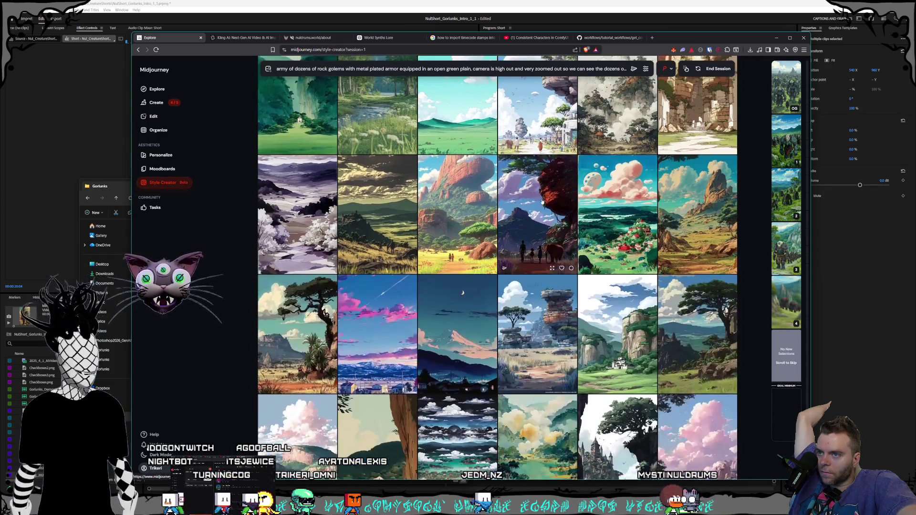
{"action": "scroll", "coordinate": [542, 201], "scroll_direction": "down", "scroll_amount": 3}
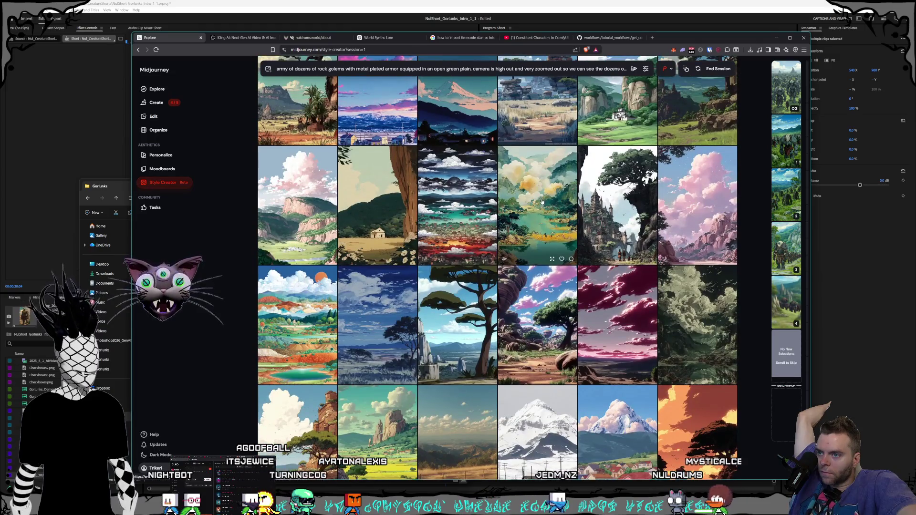
{"action": "scroll", "coordinate": [541, 202], "scroll_direction": "down", "scroll_amount": 10}
{"action": "scroll", "coordinate": [542, 201], "scroll_direction": "down", "scroll_amount": 5}
{"action": "scroll", "coordinate": [534, 200], "scroll_direction": "down", "scroll_amount": 7}
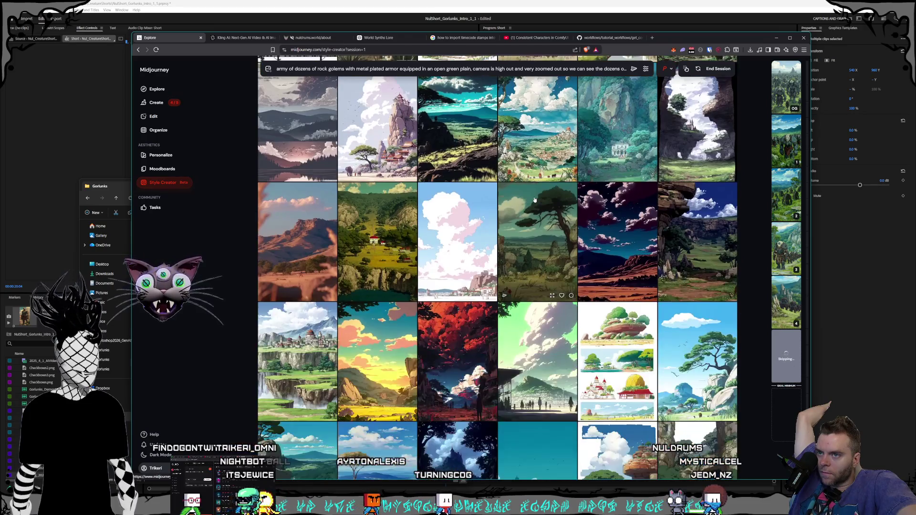
{"action": "scroll", "coordinate": [534, 200], "scroll_direction": "down", "scroll_amount": 3}
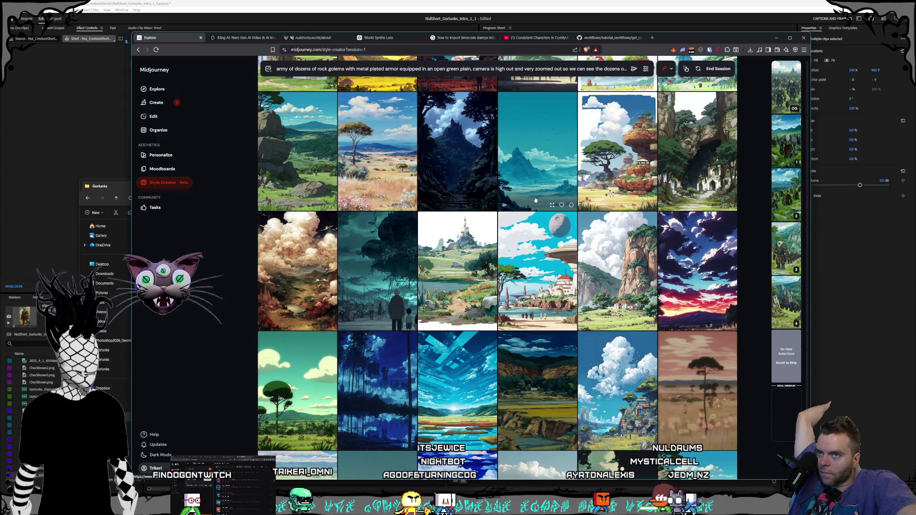
{"action": "left_click", "coordinate": [697, 186]}
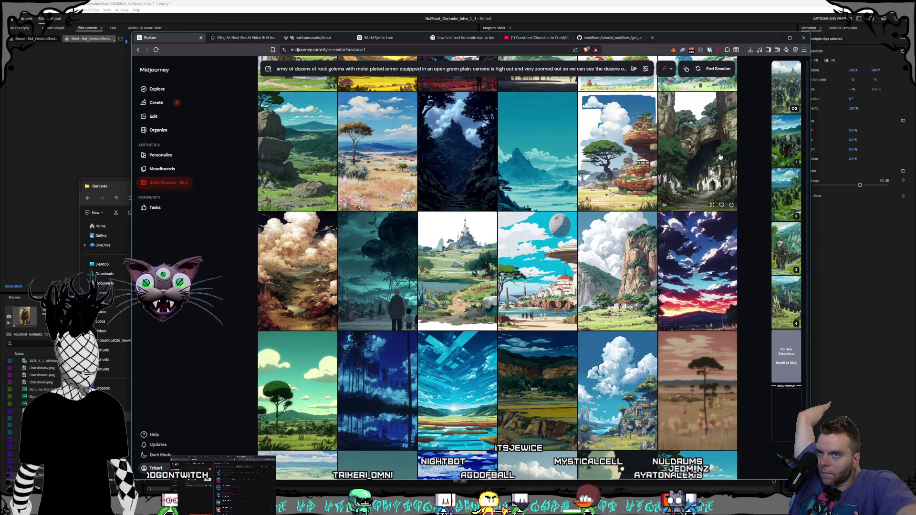
Step: Scroll through the remaining samples and end the Style Creator session
{"action": "scroll", "coordinate": [600, 189], "scroll_direction": "down", "scroll_amount": 10}
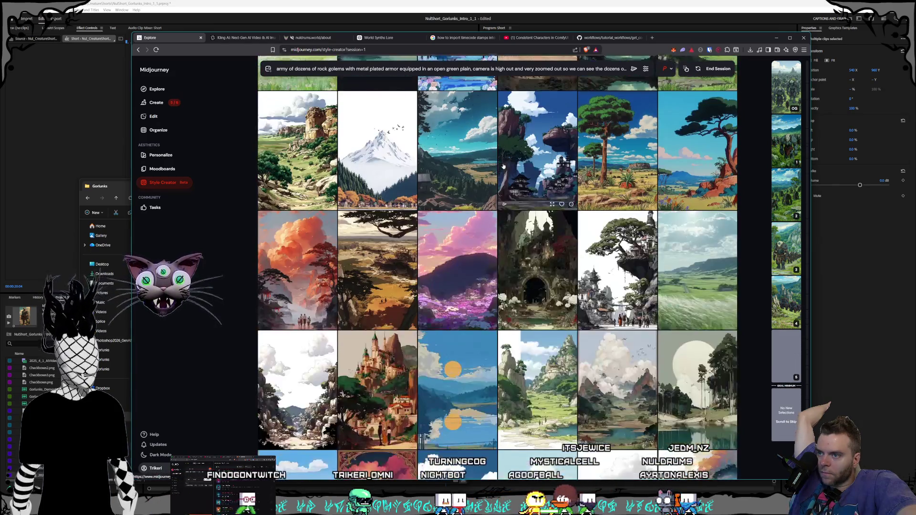
{"action": "scroll", "coordinate": [503, 164], "scroll_direction": "down", "scroll_amount": 10}
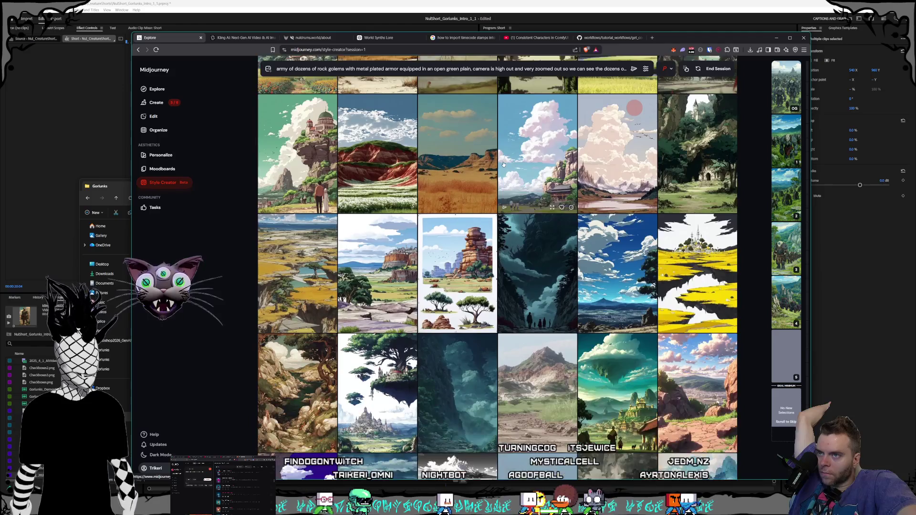
{"action": "scroll", "coordinate": [503, 165], "scroll_direction": "down", "scroll_amount": 5}
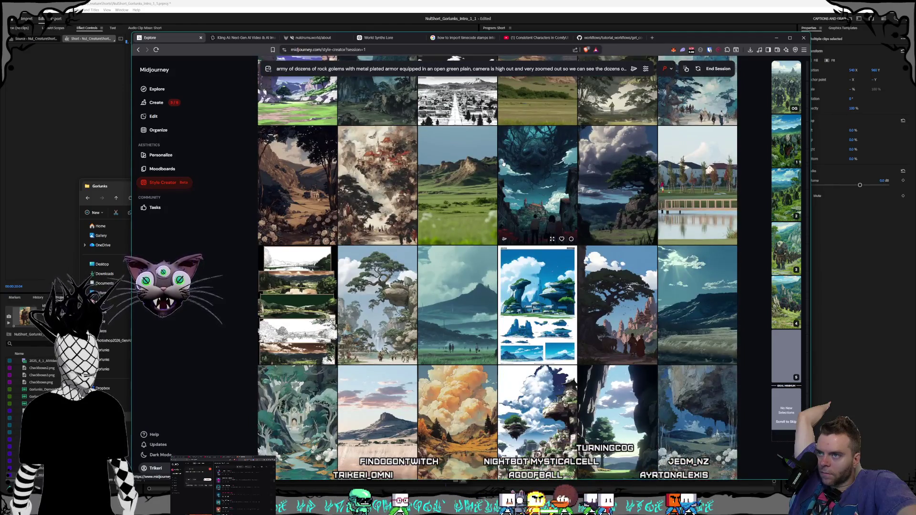
{"action": "scroll", "coordinate": [503, 163], "scroll_direction": "down", "scroll_amount": 8}
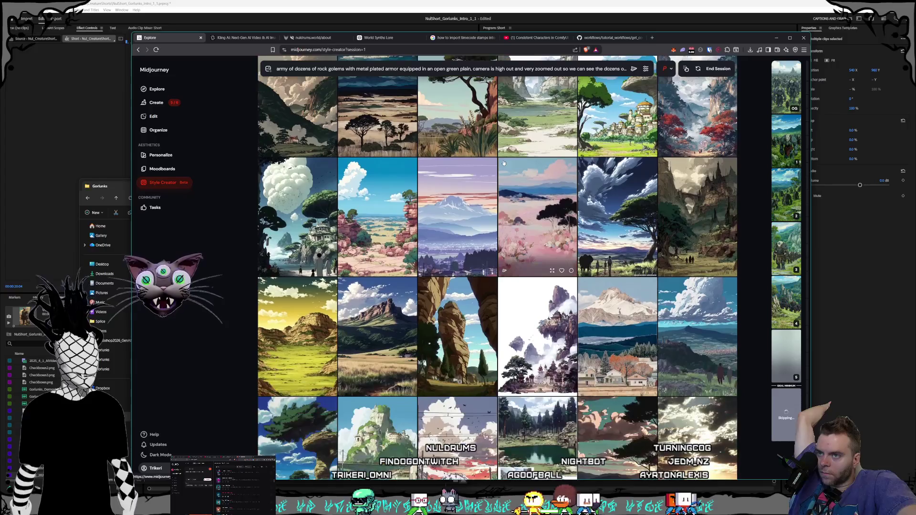
{"action": "scroll", "coordinate": [503, 164], "scroll_direction": "down", "scroll_amount": 10}
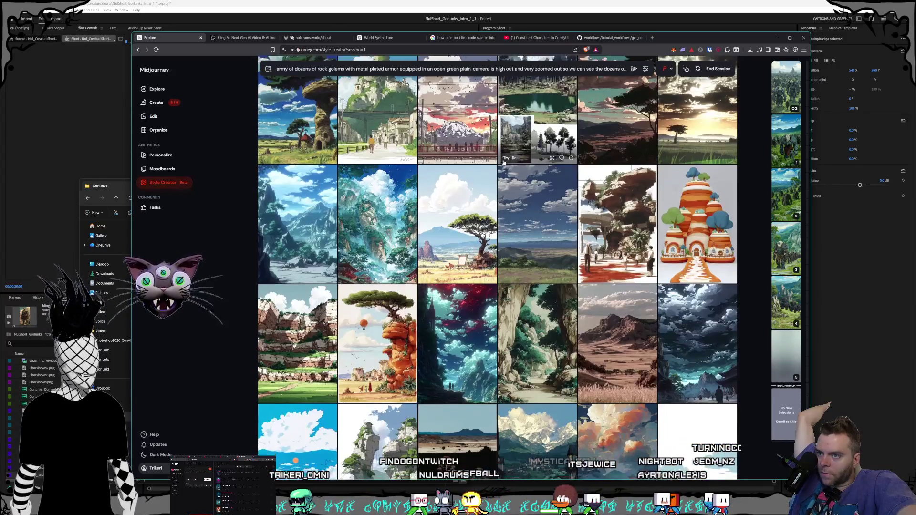
{"action": "scroll", "coordinate": [503, 164], "scroll_direction": "down", "scroll_amount": 5}
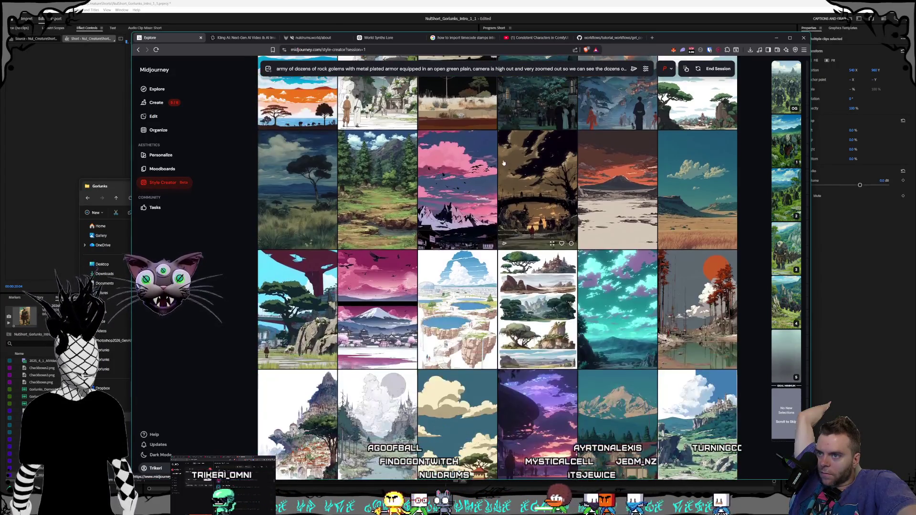
{"action": "scroll", "coordinate": [505, 162], "scroll_direction": "up", "scroll_amount": 3}
{"action": "scroll", "coordinate": [515, 161], "scroll_direction": "up", "scroll_amount": 3}
{"action": "scroll", "coordinate": [524, 159], "scroll_direction": "down", "scroll_amount": 3}
{"action": "scroll", "coordinate": [525, 159], "scroll_direction": "down", "scroll_amount": 4}
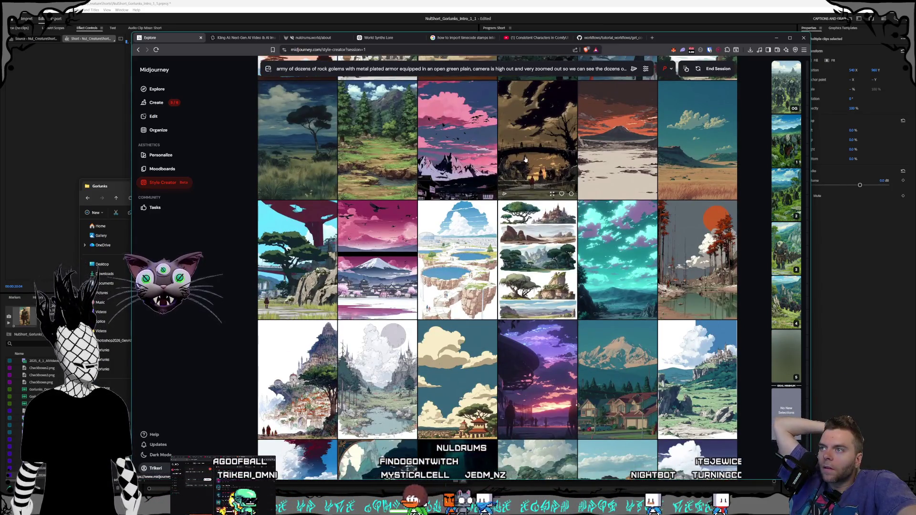
{"action": "scroll", "coordinate": [525, 159], "scroll_direction": "up", "scroll_amount": 2}
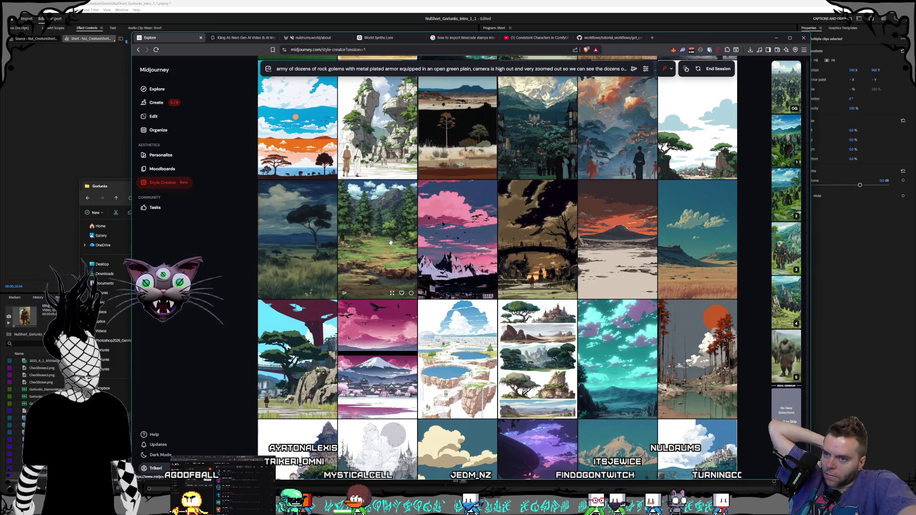
{"action": "scroll", "coordinate": [390, 242], "scroll_direction": "down", "scroll_amount": 10}
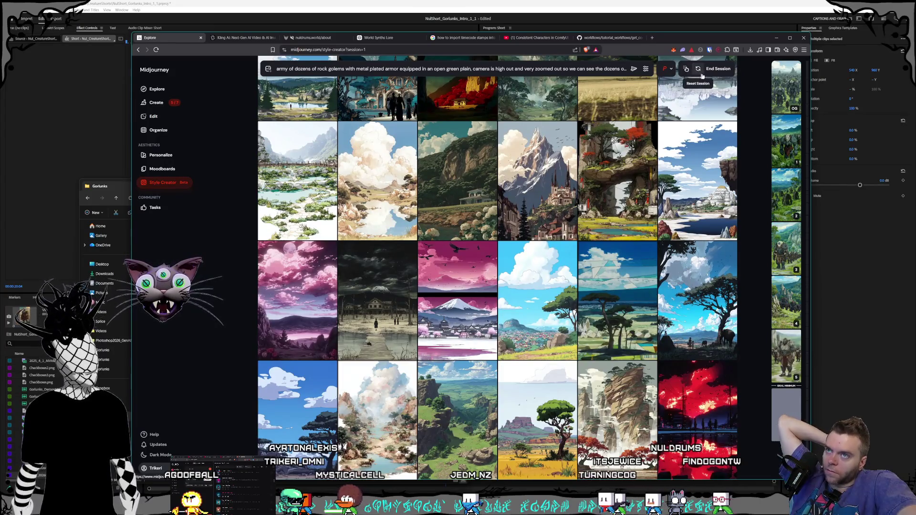
{"action": "left_click", "coordinate": [717, 69]}
Step: Return to the Create feed and open a golem-army image full size
{"action": "left_click", "coordinate": [156, 103]}
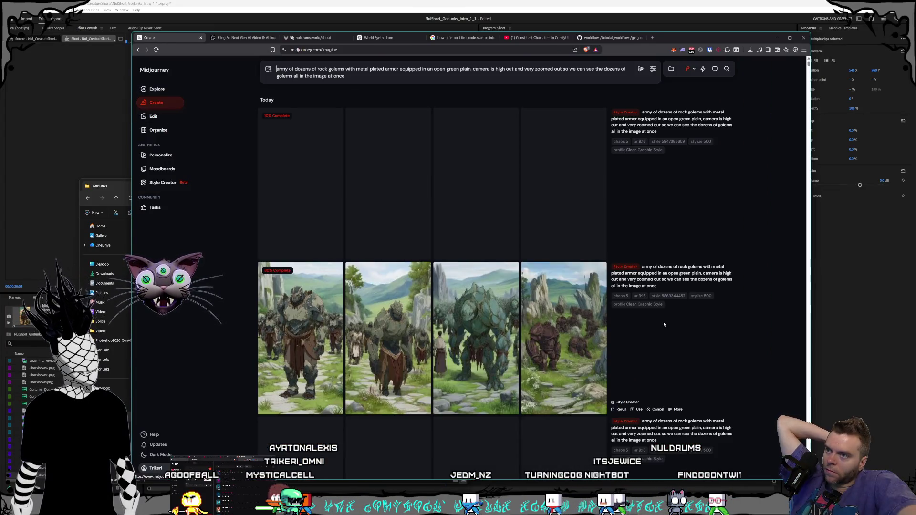
{"action": "scroll", "coordinate": [541, 287], "scroll_direction": "down", "scroll_amount": 5}
{"action": "scroll", "coordinate": [541, 287], "scroll_direction": "down", "scroll_amount": 10}
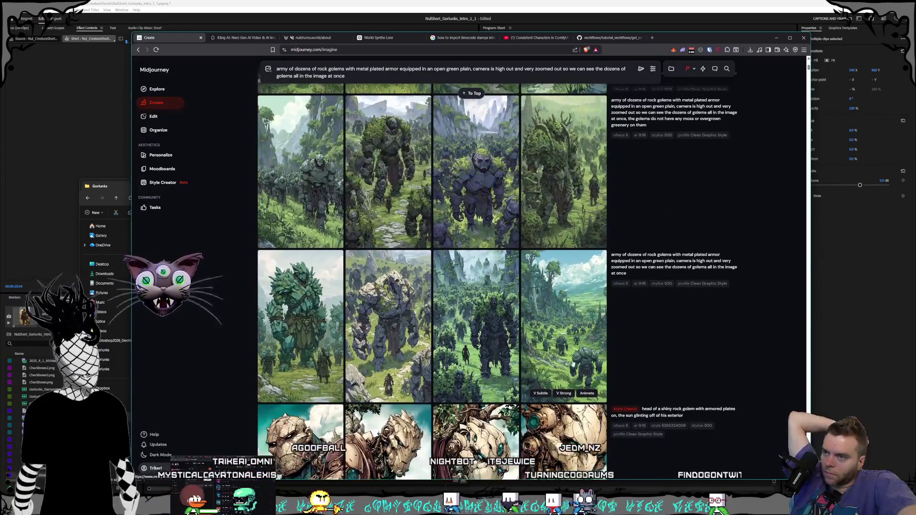
{"action": "left_click", "coordinate": [540, 289]}
Step: Cycle back through the Clean Graphic Style golem-army images across batches, then close the viewer
{"action": "key", "text": "Left"}
{"action": "key", "text": "Left"}
{"action": "key", "text": "Left"}
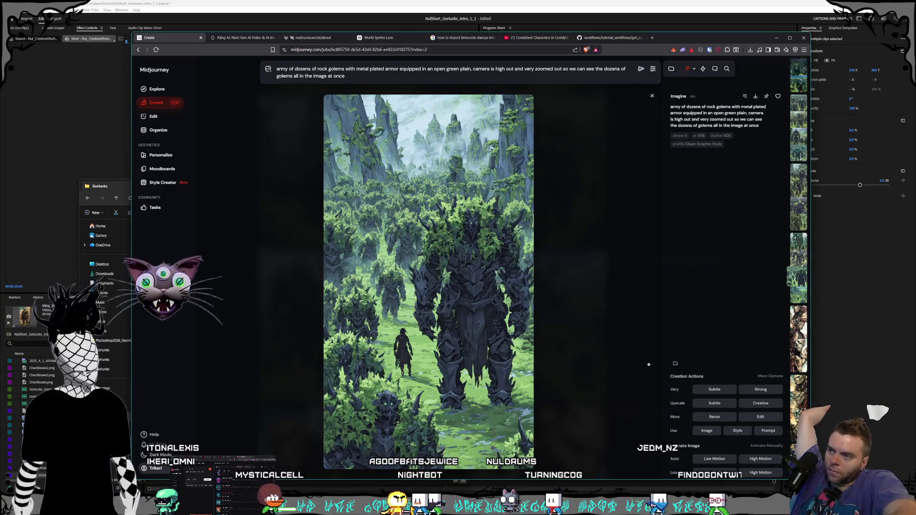
{"action": "key", "text": "Left"}
{"action": "key", "text": "Left"}
{"action": "key", "text": "Left"}
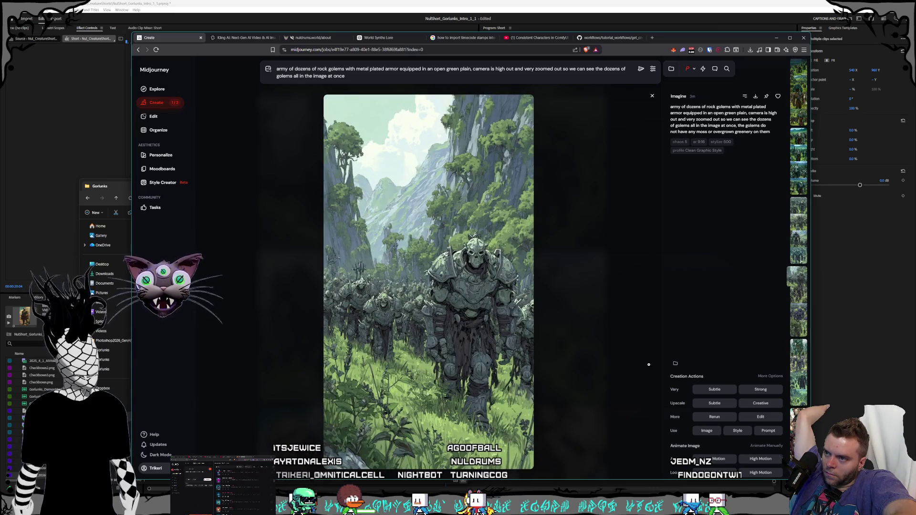
{"action": "key", "text": "Left"}
{"action": "key", "text": "Left"}
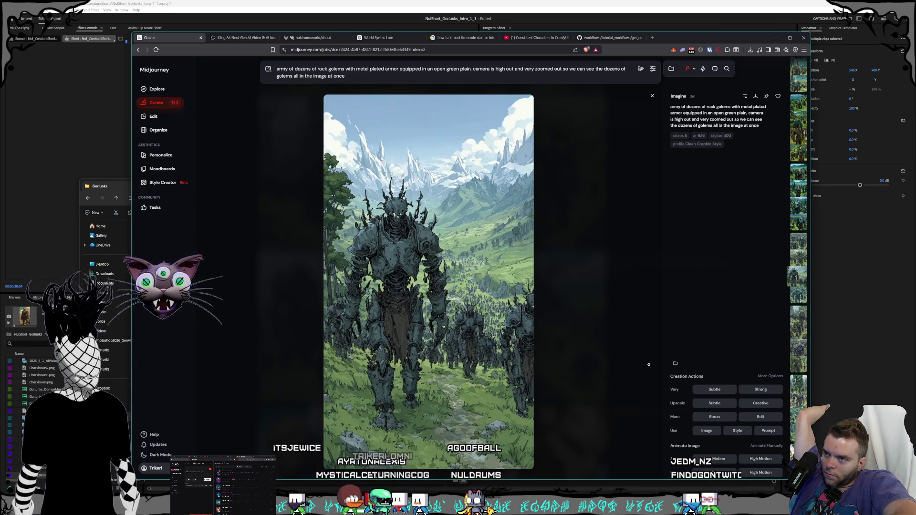
{"action": "key", "text": "Left"}
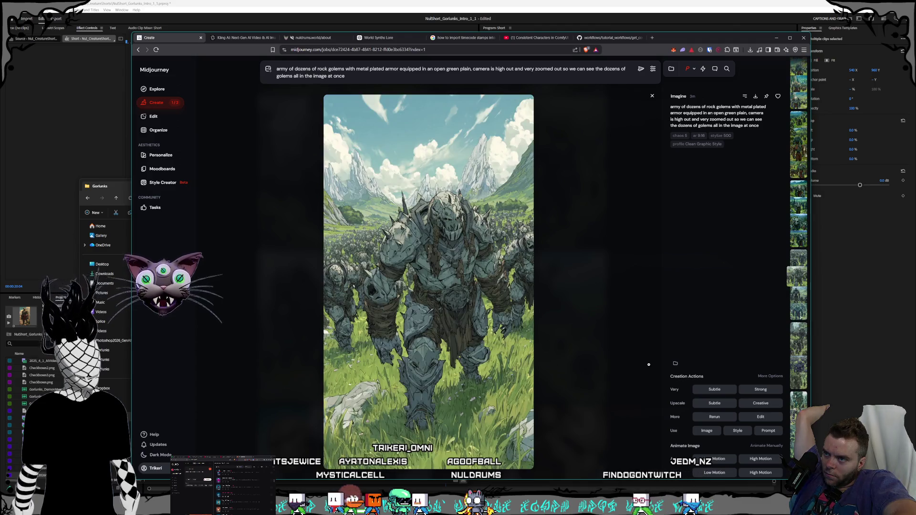
{"action": "key", "text": "Left"}
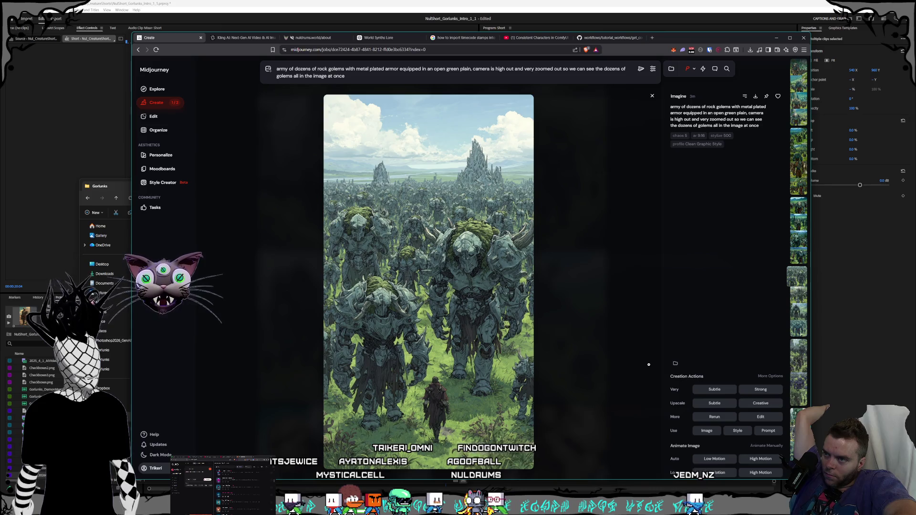
{"action": "key", "text": "Left"}
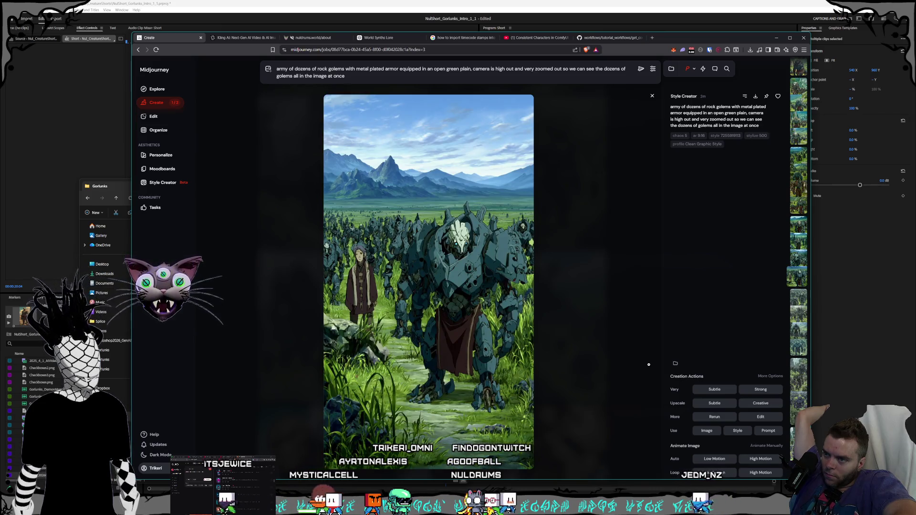
{"action": "key", "text": "Left"}
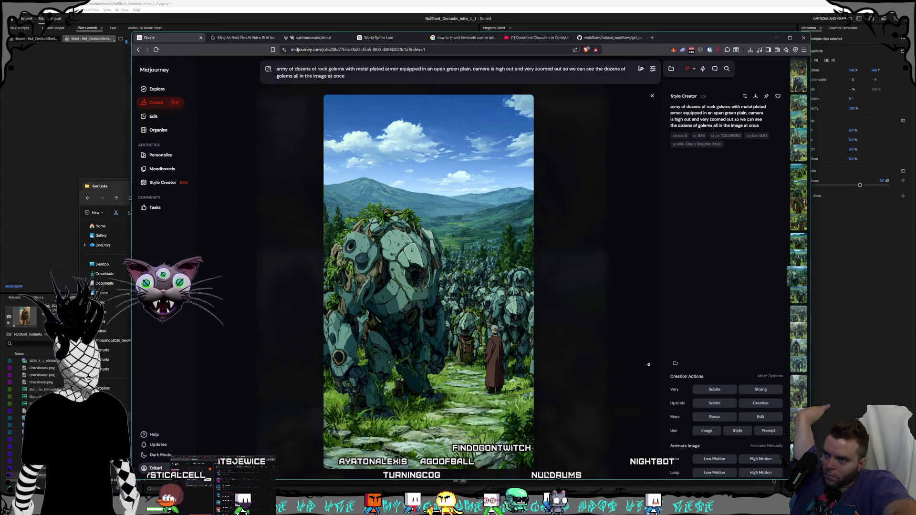
{"action": "key", "text": "Left"}
{"action": "key", "text": "Left"}
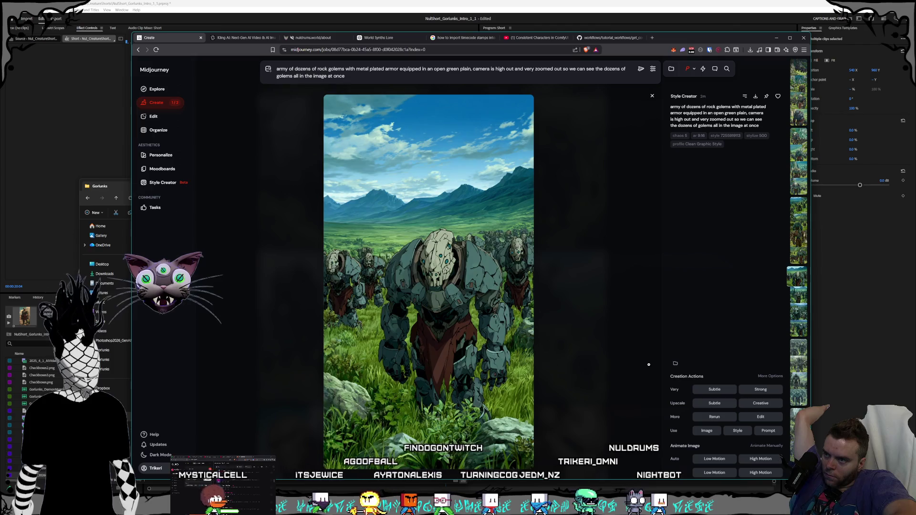
{"action": "key", "text": "Left"}
{"action": "key", "text": "Left"}
{"action": "key", "text": "Left"}
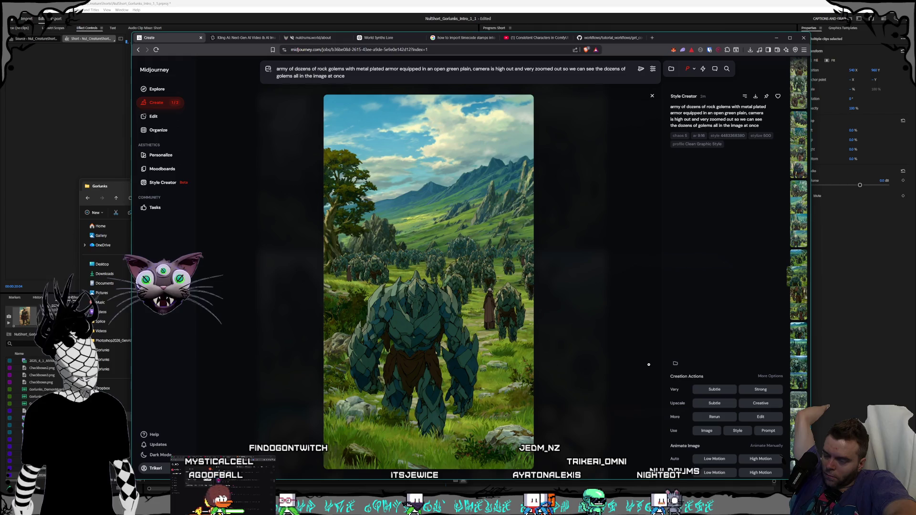
{"action": "key", "text": "Left"}
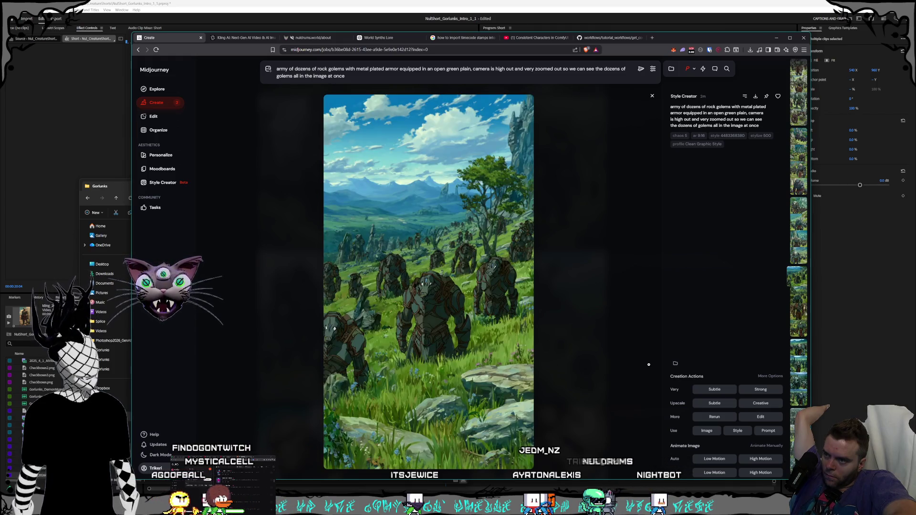
{"action": "key", "text": "Left"}
{"action": "key", "text": "Left"}
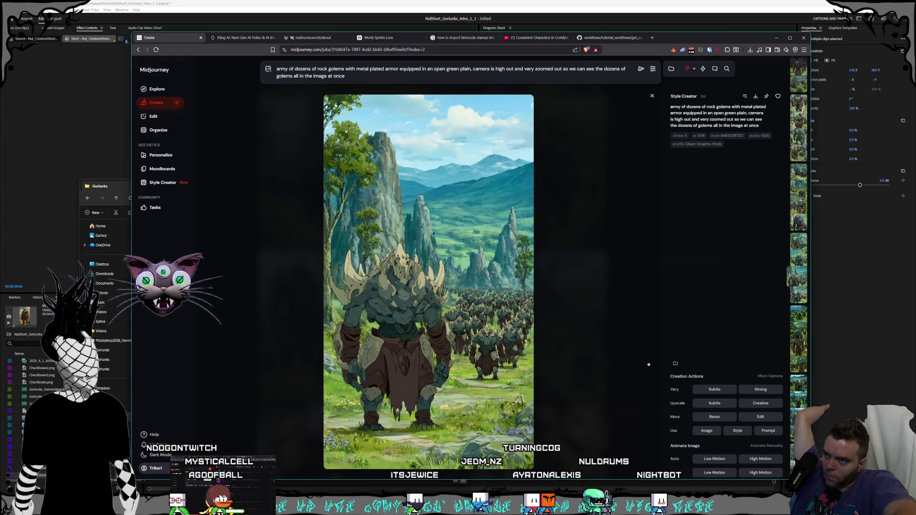
{"action": "key", "text": "Left"}
{"action": "key", "text": "Left"}
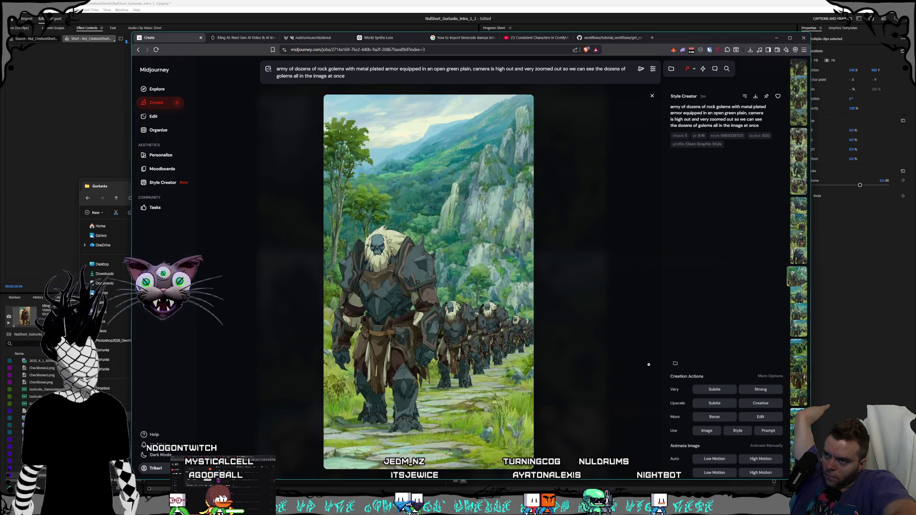
{"action": "key", "text": "Left"}
{"action": "key", "text": "Left"}
{"action": "key", "text": "Left"}
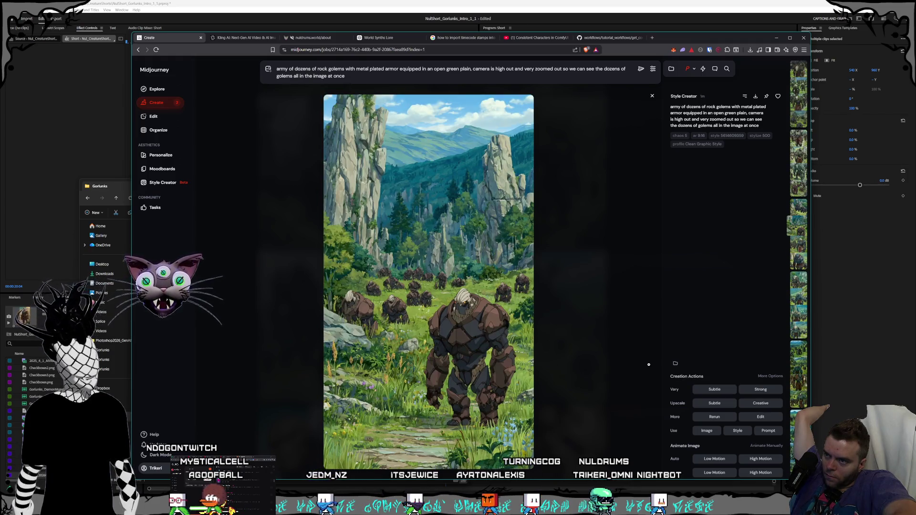
{"action": "key", "text": "Left"}
{"action": "key", "text": "Left"}
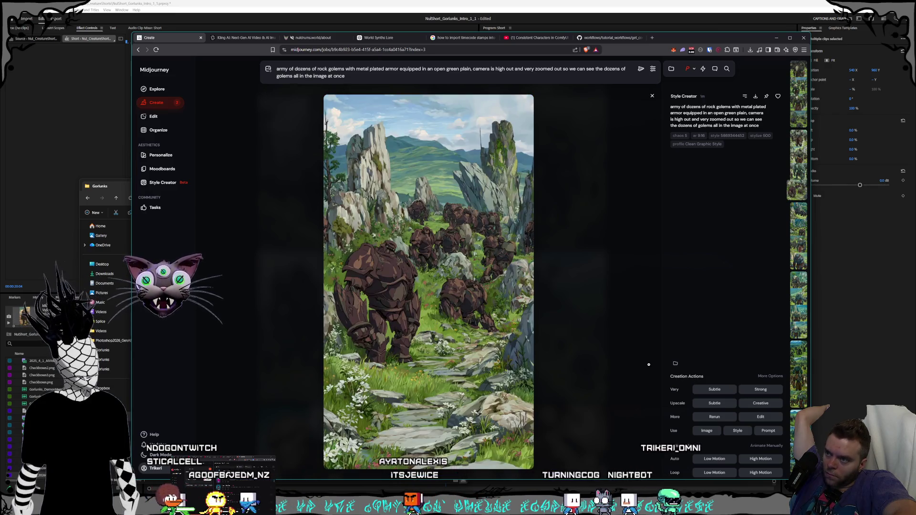
{"action": "key", "text": "Left"}
{"action": "key", "text": "Left"}
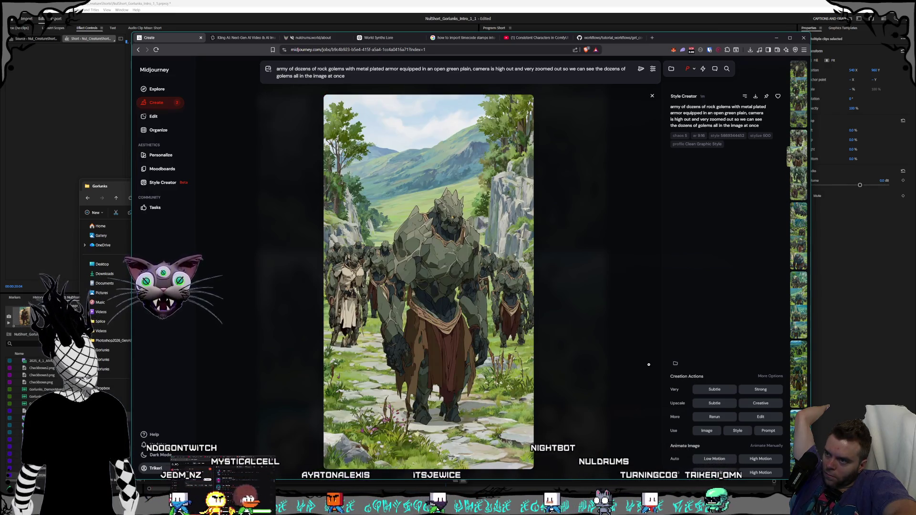
{"action": "key", "text": "Left"}
{"action": "key", "text": "Left"}
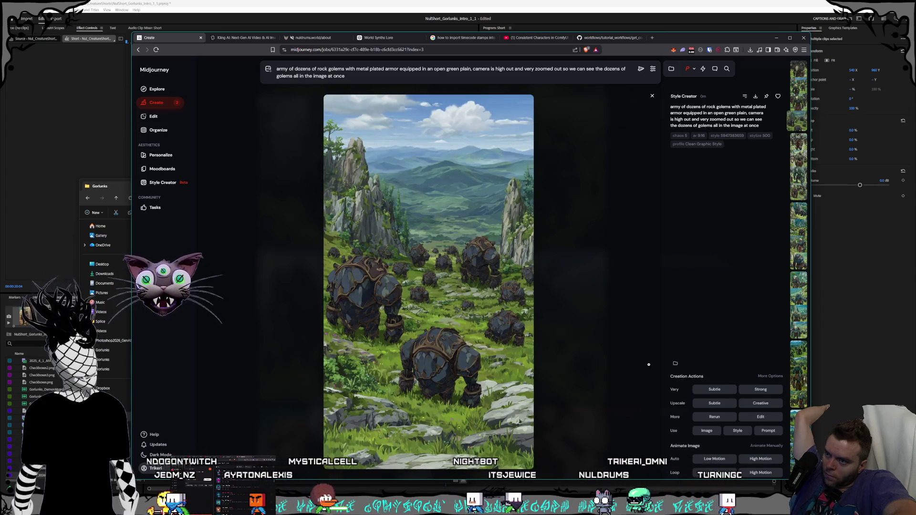
{"action": "key", "text": "Left"}
{"action": "key", "text": "Left"}
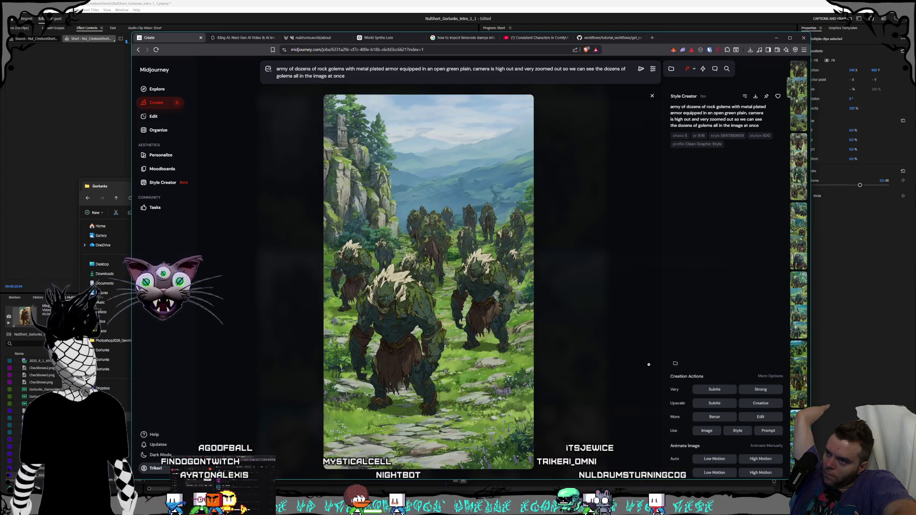
{"action": "key", "text": "Left"}
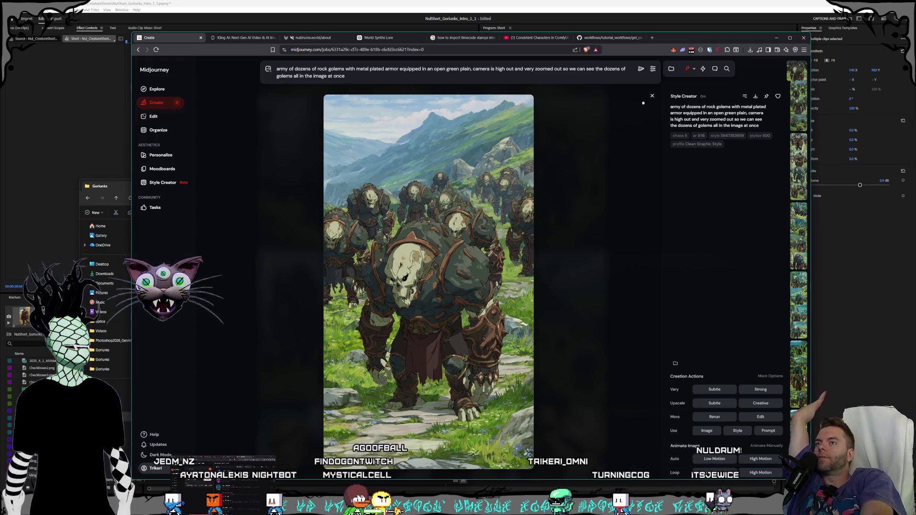
{"action": "left_click", "coordinate": [651, 96]}
Step: Enlarge the fourth older mossy golem image, view that batch's first, then return to grid
{"action": "scroll", "coordinate": [555, 325], "scroll_direction": "down", "scroll_amount": 3}
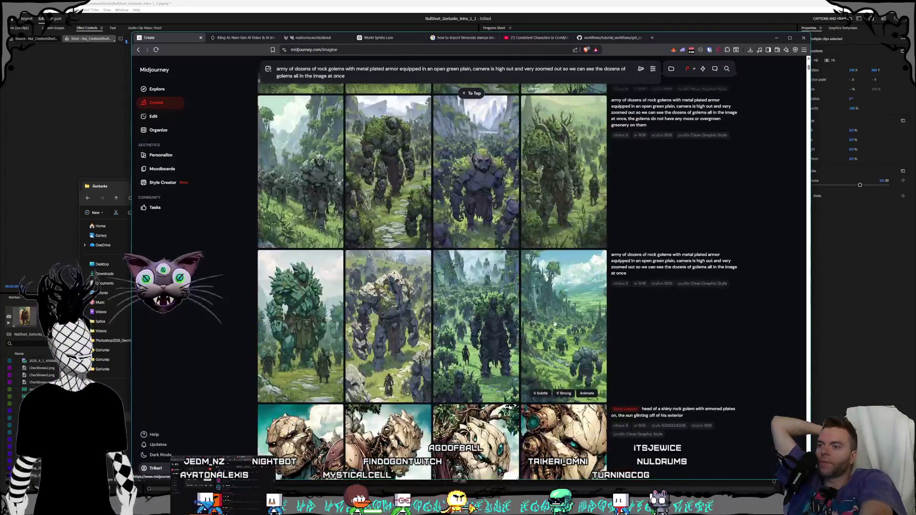
{"action": "left_click", "coordinate": [555, 324]}
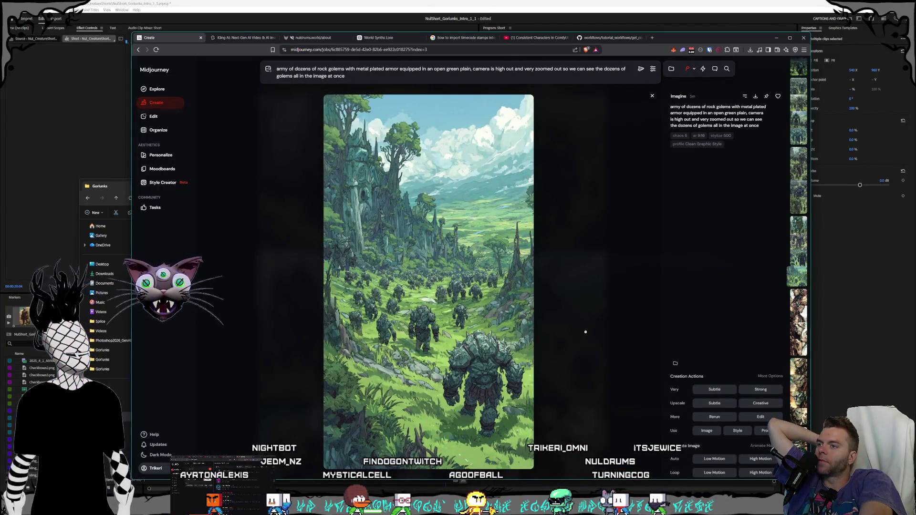
{"action": "key", "text": "Left"}
{"action": "key", "text": "Left"}
{"action": "key", "text": "Left"}
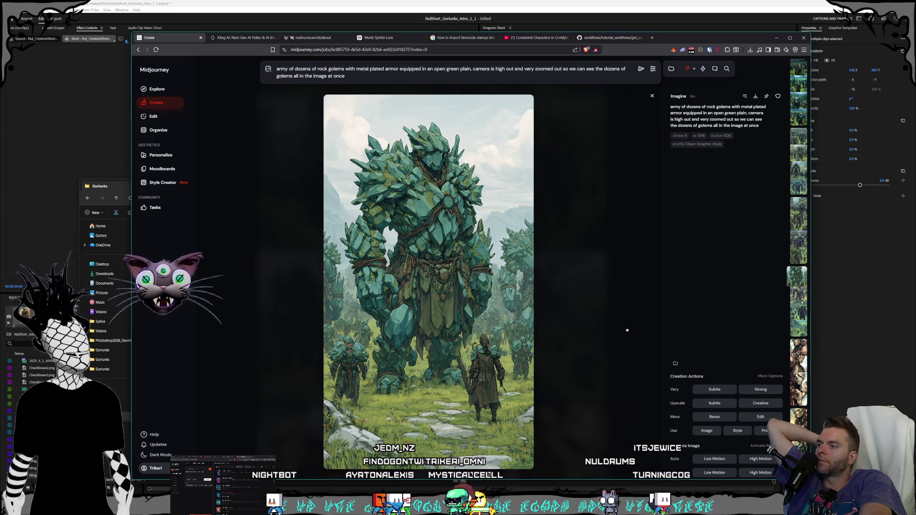
{"action": "key", "text": "Escape"}
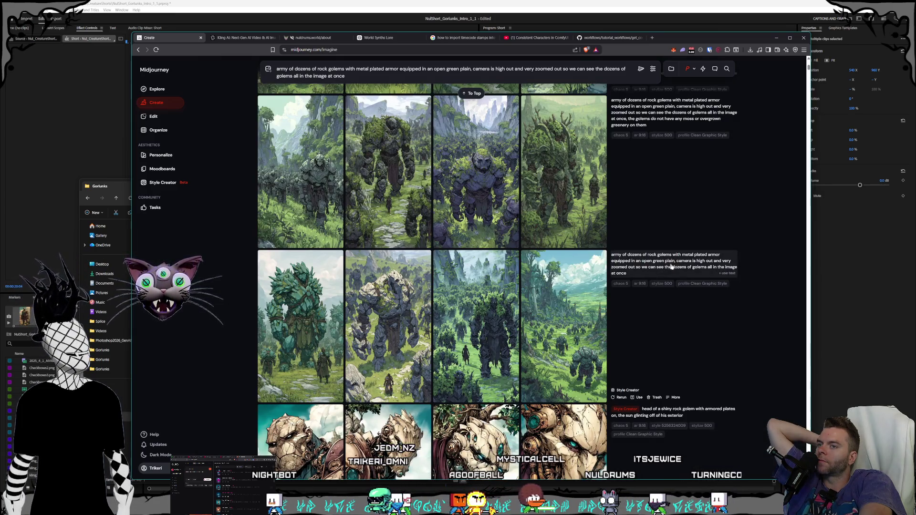
Step: Generate a batch from the army-of-rock-golems prompt
{"action": "scroll", "coordinate": [548, 170], "scroll_direction": "up", "scroll_amount": 10}
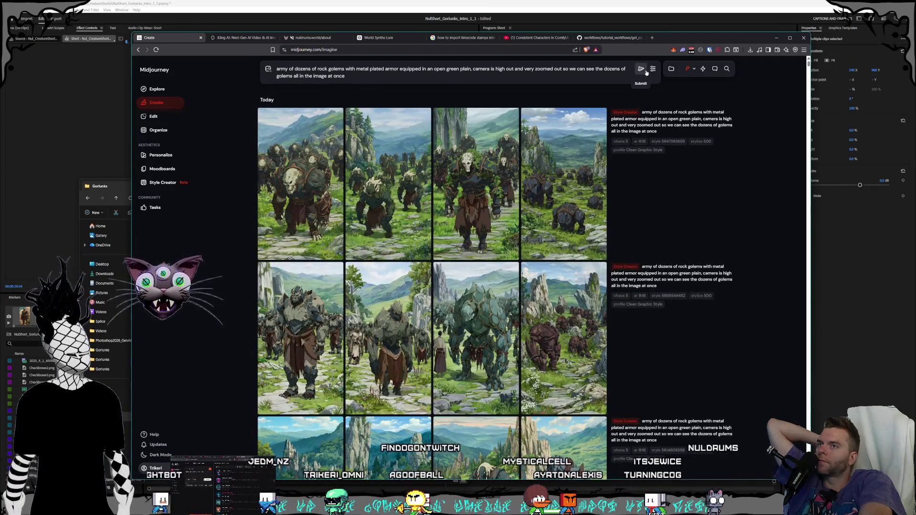
{"action": "left_click", "coordinate": [652, 69]}
{"action": "left_click", "coordinate": [652, 70]}
{"action": "key", "text": "Return"}
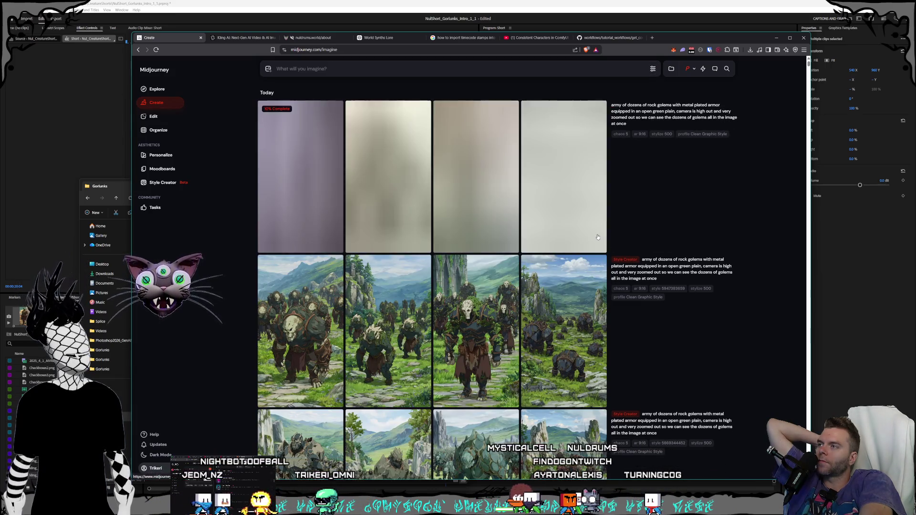
Step: Reuse the golem prompt for another batch and bring up the image reference options
{"action": "left_click", "coordinate": [672, 113]}
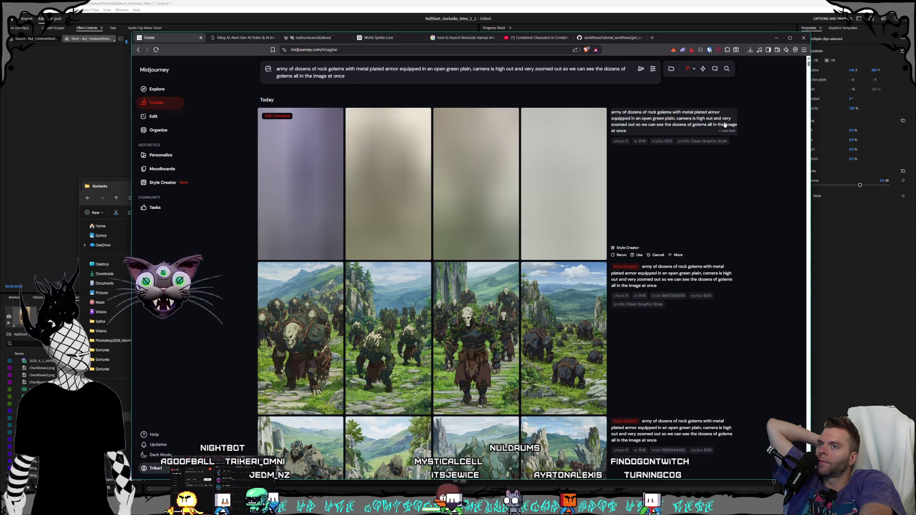
{"action": "key", "text": "Return"}
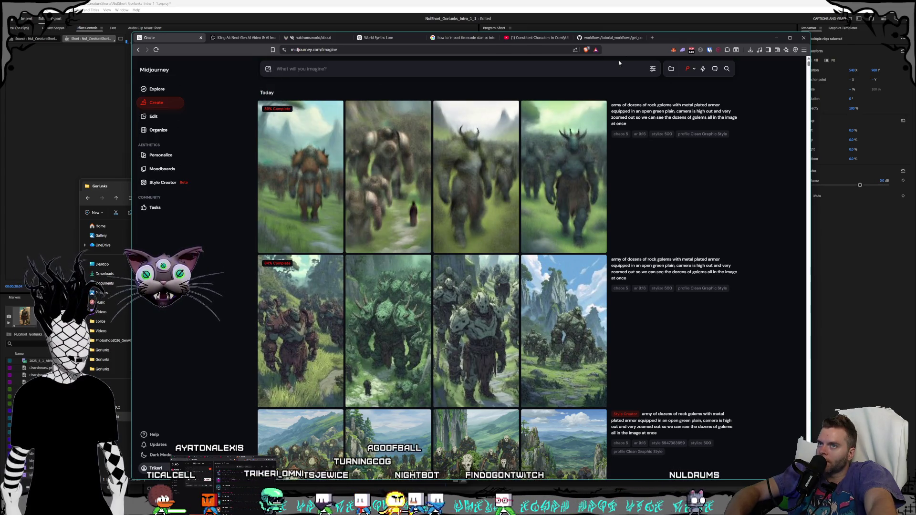
{"action": "left_click", "coordinate": [653, 68]}
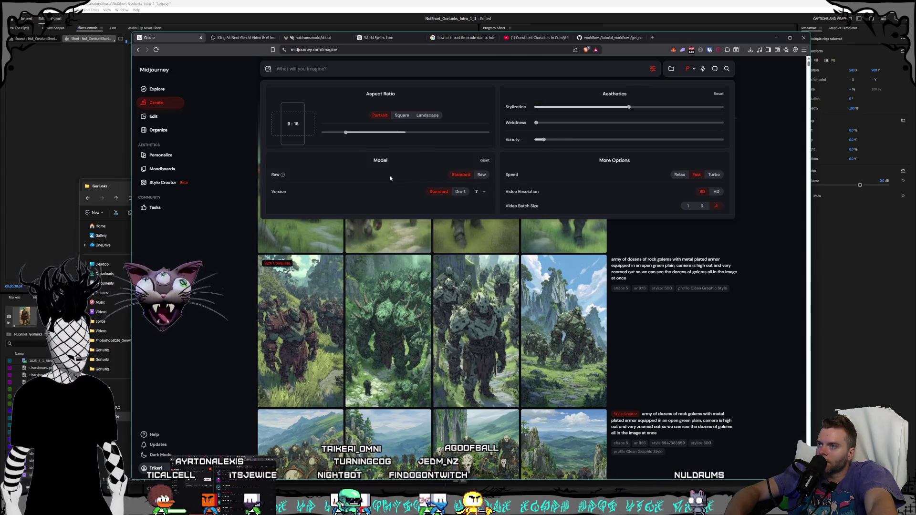
{"action": "left_click", "coordinate": [268, 70]}
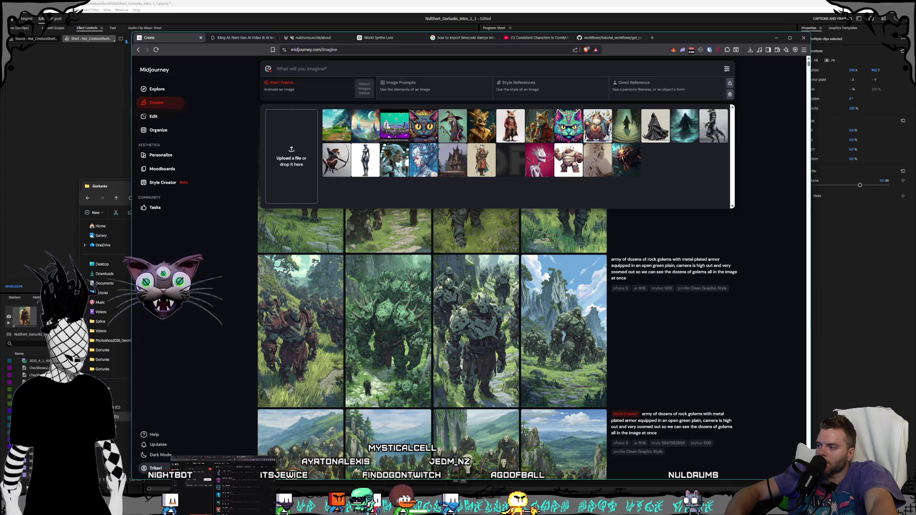
Step: Preview golem and wasteland PNGs in the Gorlunks folder, then drag the wasteland image into Midjourney
{"action": "key", "text": "alt+Tab"}
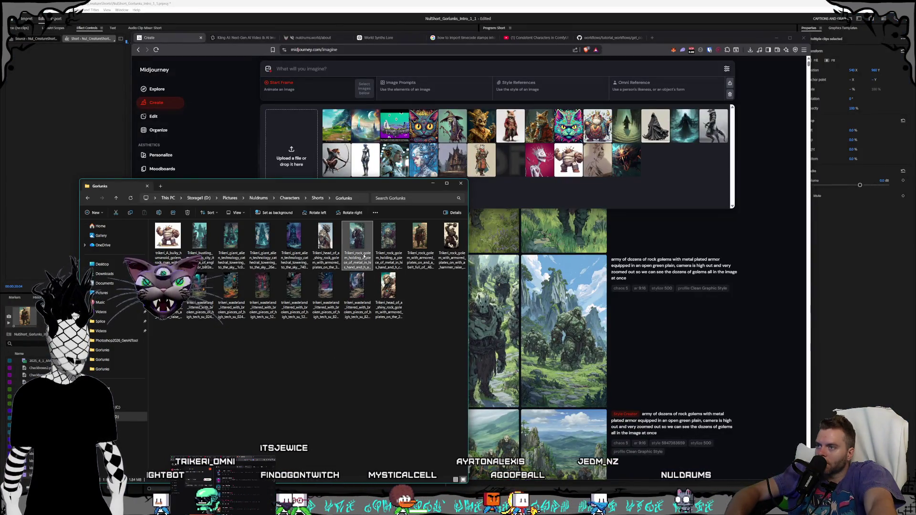
{"action": "double_click", "coordinate": [388, 238]}
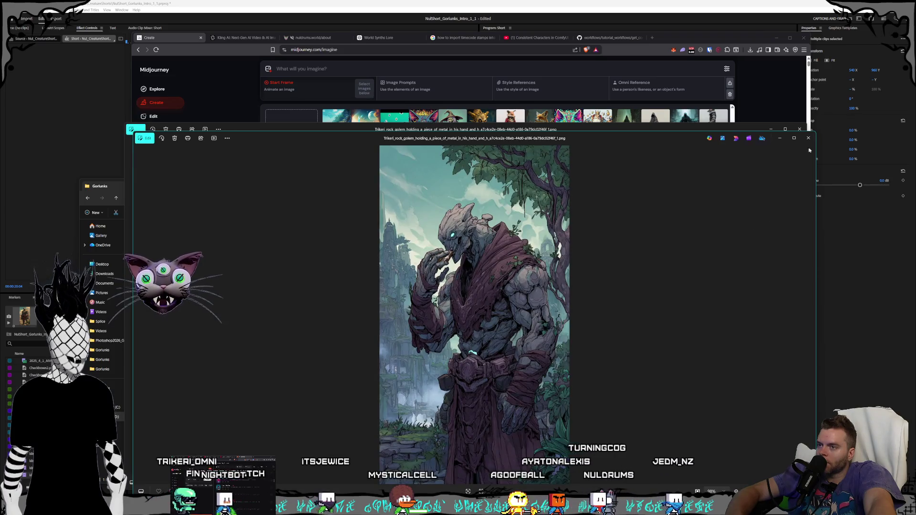
{"action": "left_click", "coordinate": [809, 141]}
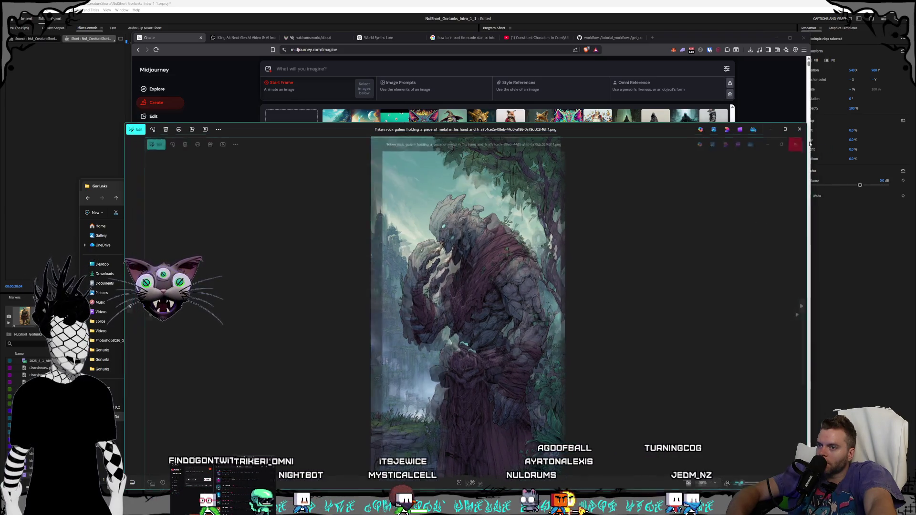
{"action": "left_click", "coordinate": [800, 135]}
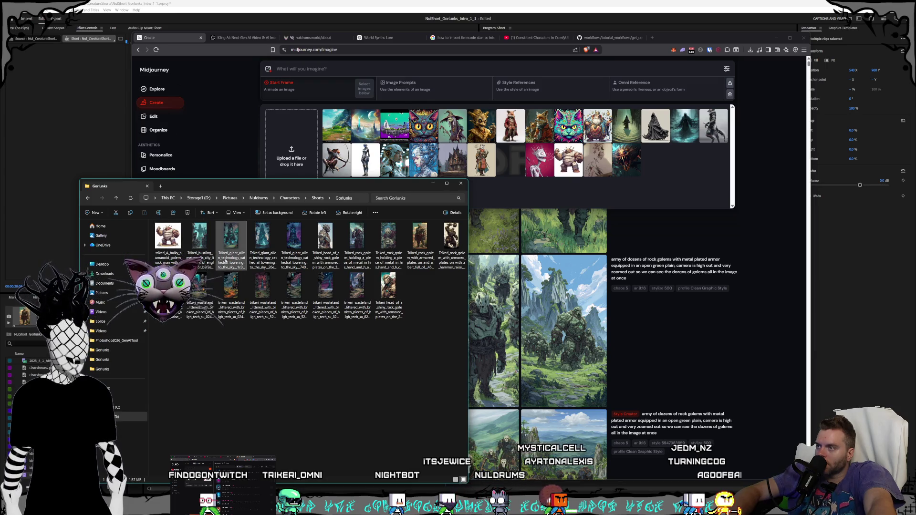
{"action": "double_click", "coordinate": [242, 303]}
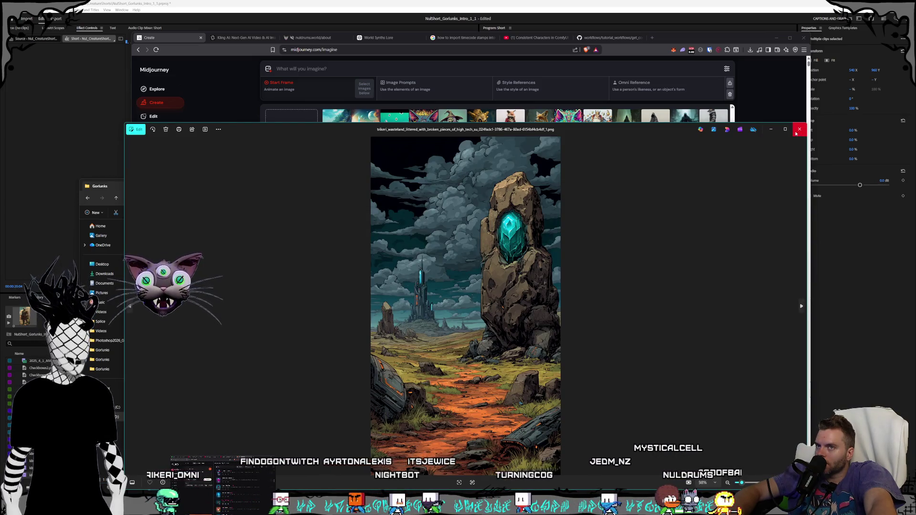
{"action": "left_click", "coordinate": [796, 132]}
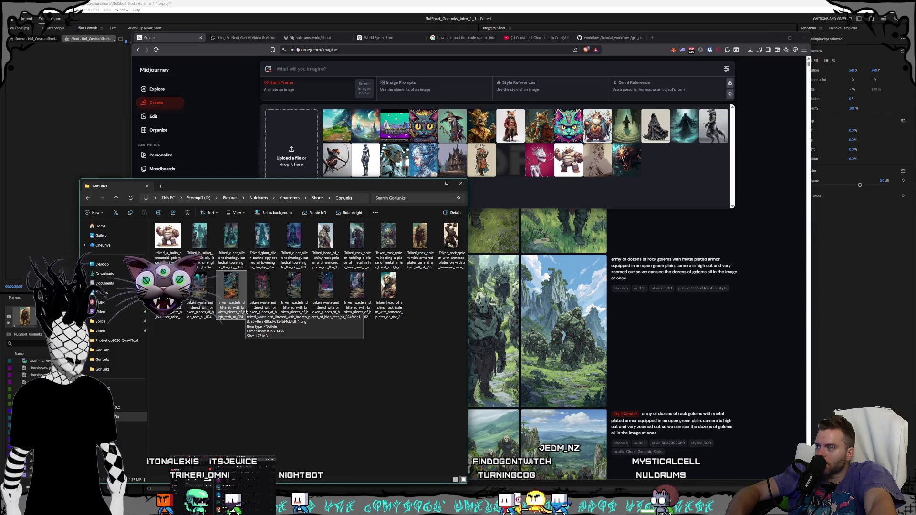
{"action": "mouse_move", "coordinate": [246, 310]}
{"action": "left_mouse_down"}
{"action": "mouse_move", "coordinate": [286, 205]}
{"action": "mouse_move", "coordinate": [292, 143]}
{"action": "mouse_move", "coordinate": [291, 153]}
{"action": "left_mouse_up"}
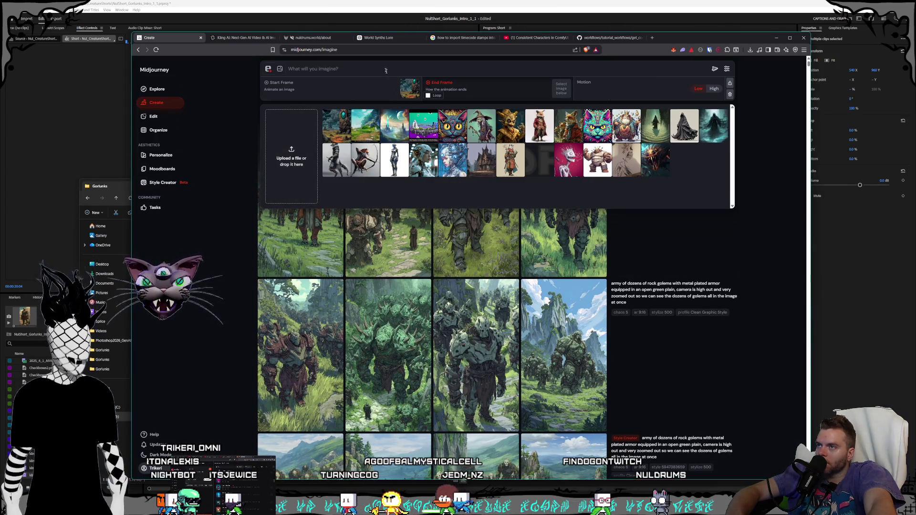
Step: Clear the start frame, make the wasteland image a style reference, and add a golem PNG as Omni Reference
{"action": "left_click", "coordinate": [416, 85]}
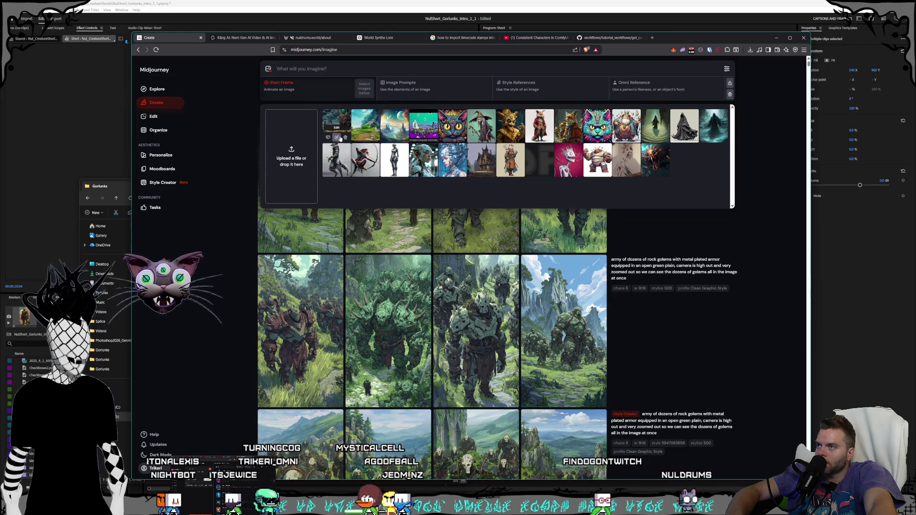
{"action": "left_click", "coordinate": [337, 137]}
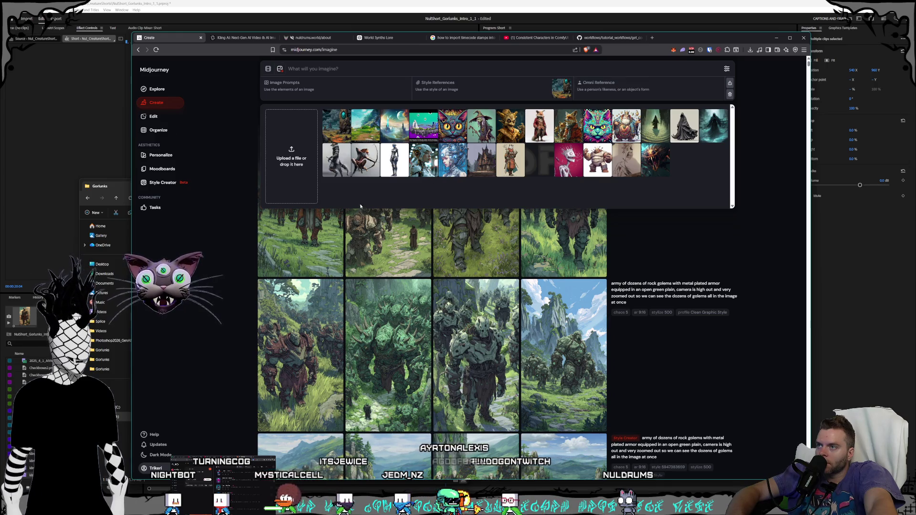
{"action": "key", "text": "alt+Tab"}
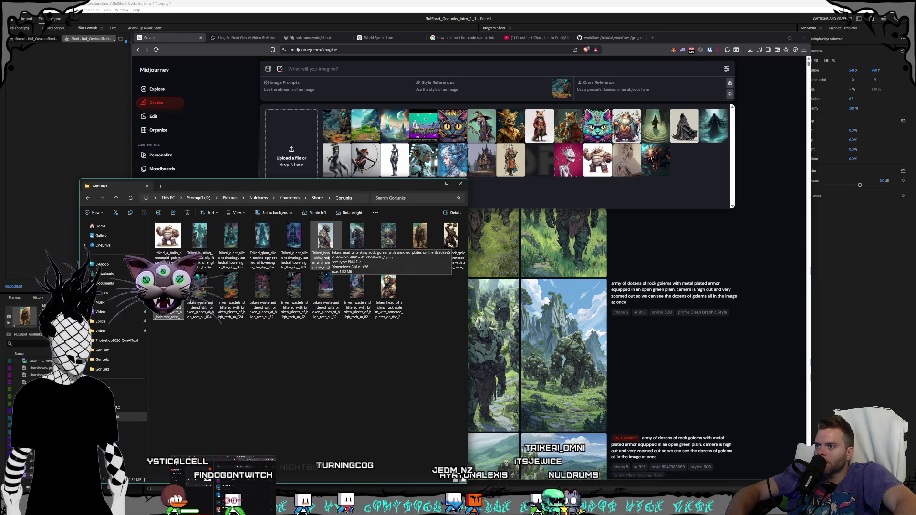
{"action": "double_click", "coordinate": [419, 235]}
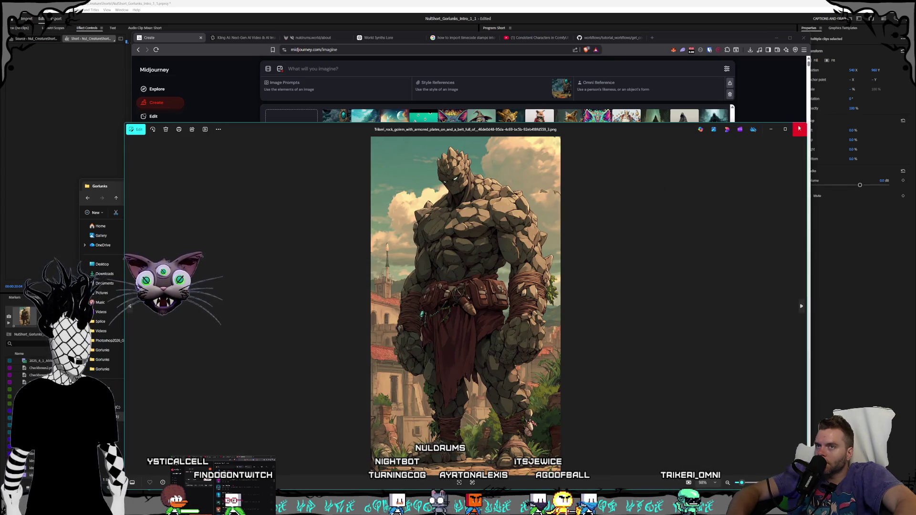
{"action": "left_click", "coordinate": [799, 128]}
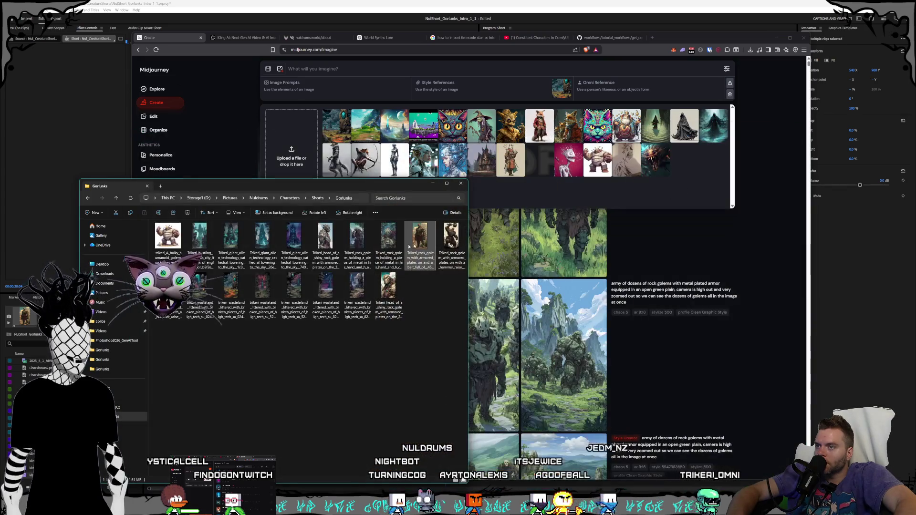
{"action": "mouse_move", "coordinate": [414, 242]}
{"action": "left_mouse_down"}
{"action": "mouse_move", "coordinate": [579, 82]}
{"action": "mouse_move", "coordinate": [632, 77]}
{"action": "mouse_move", "coordinate": [634, 86]}
{"action": "left_mouse_up"}
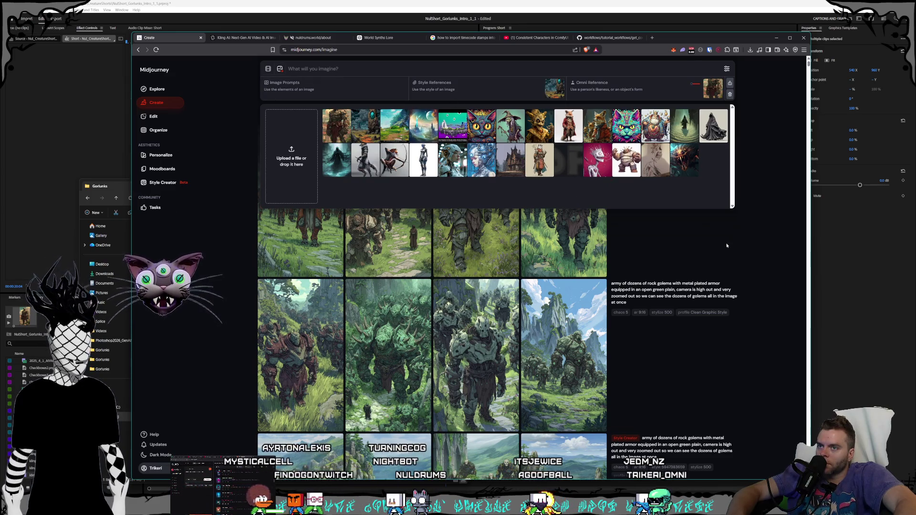
Step: Reuse the army-of-rock-golems prompt and submit a new generation
{"action": "left_click", "coordinate": [705, 297]}
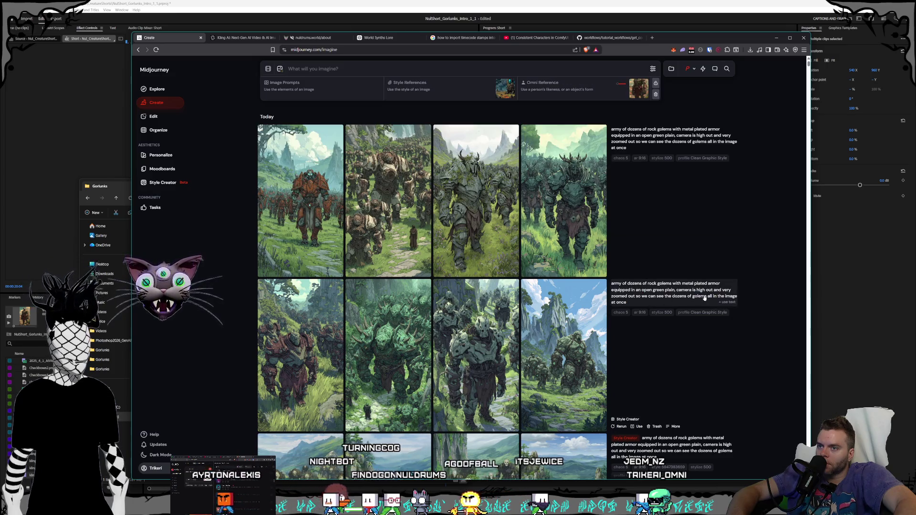
{"action": "left_click", "coordinate": [728, 303]}
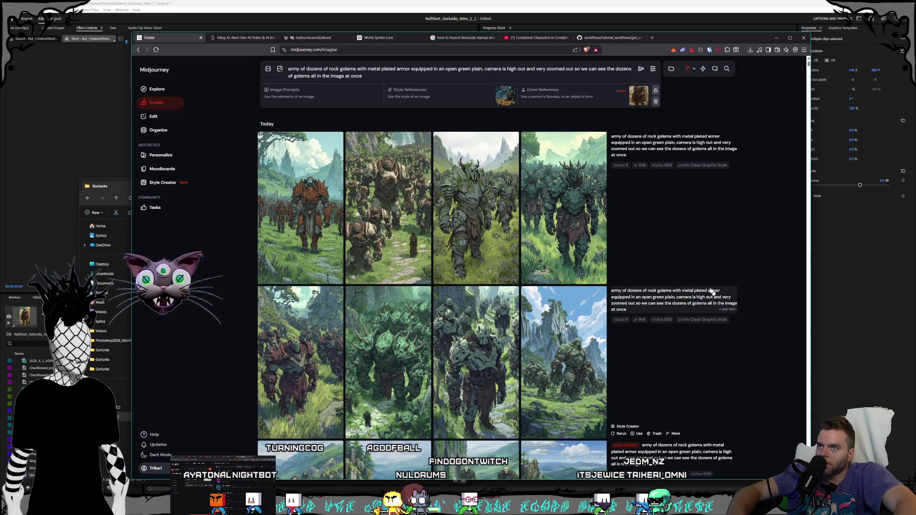
{"action": "left_click", "coordinate": [640, 69]}
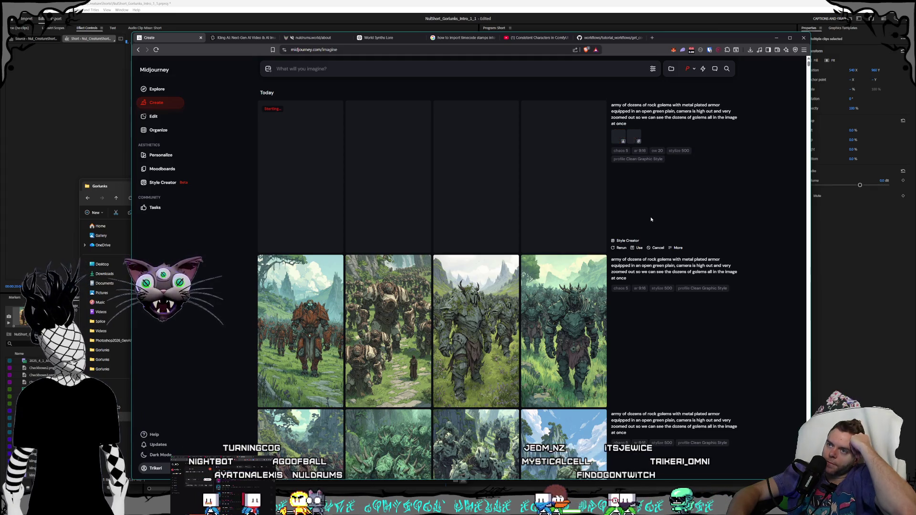
Step: Reload the golem-army prompt and reopen the generation settings while the Omni-referenced batch renders
{"action": "left_click", "coordinate": [651, 118]}
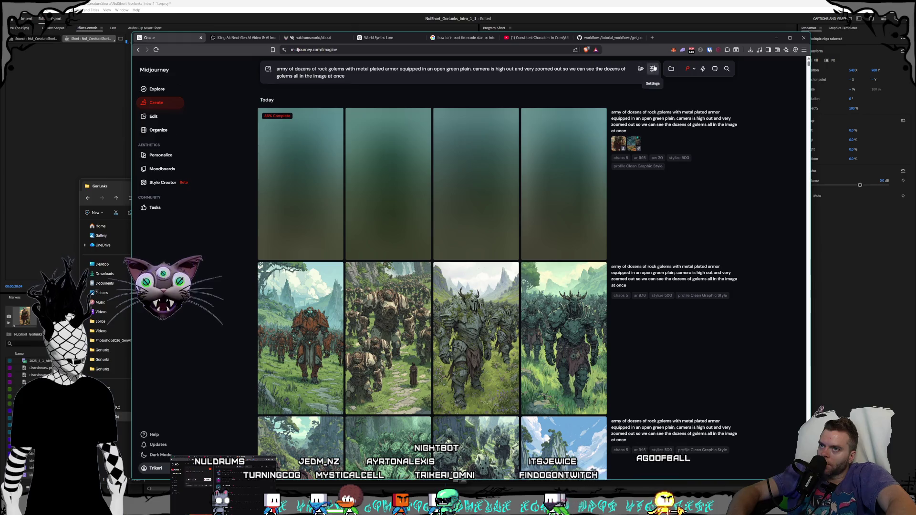
{"action": "left_click", "coordinate": [653, 69]}
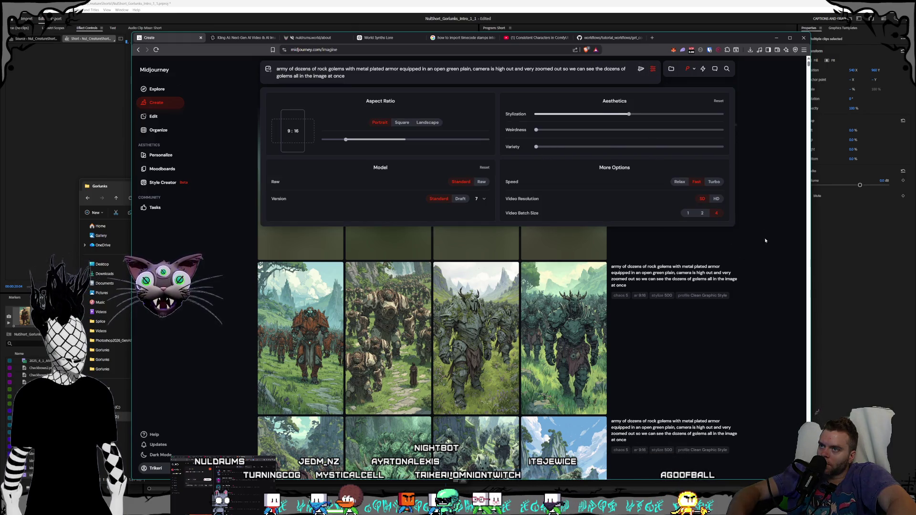
{"action": "left_click", "coordinate": [762, 238]}
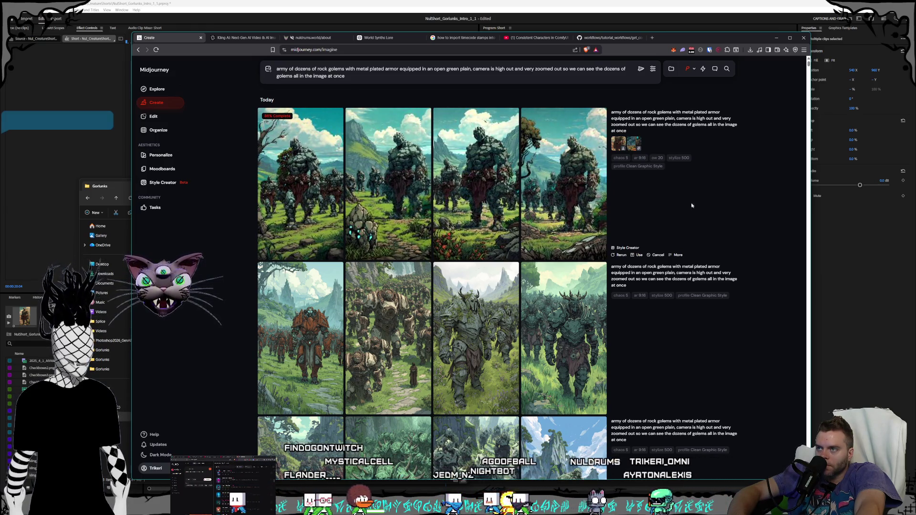
{"action": "left_click", "coordinate": [653, 70]}
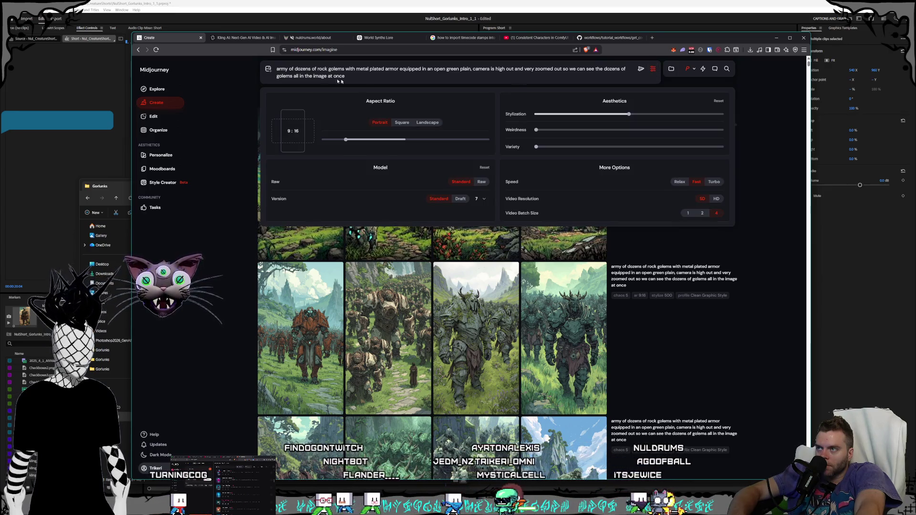
Step: Try an uploaded image as a style reference, then return it to the uploads
{"action": "left_click", "coordinate": [268, 69]}
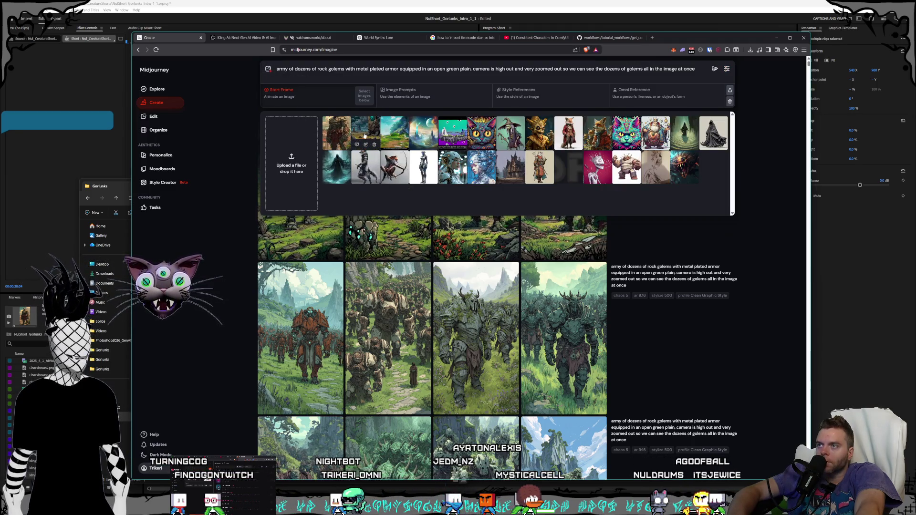
{"action": "left_click_drag", "start_coordinate": [365, 135], "coordinate": [405, 128]}
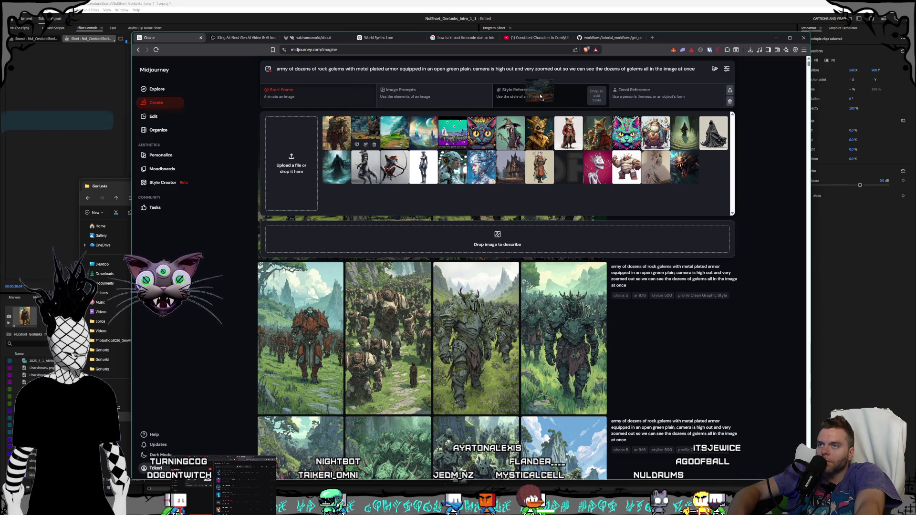
{"action": "mouse_move", "coordinate": [539, 97]}
{"action": "left_mouse_down"}
{"action": "mouse_move", "coordinate": [368, 115]}
{"action": "mouse_move", "coordinate": [340, 136]}
{"action": "left_mouse_up"}
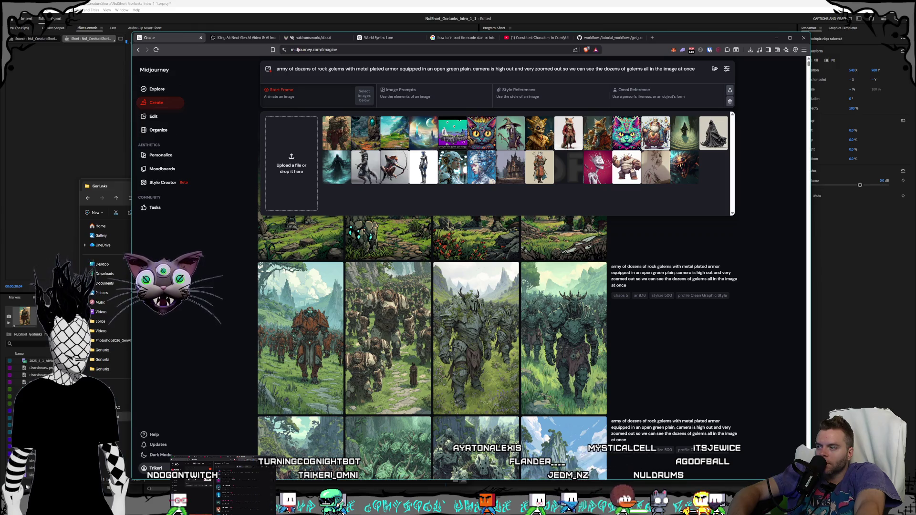
Step: Preview two wasteland images in the Gorlunks folder, then open the second new golem result full size
{"action": "left_click", "coordinate": [105, 186]}
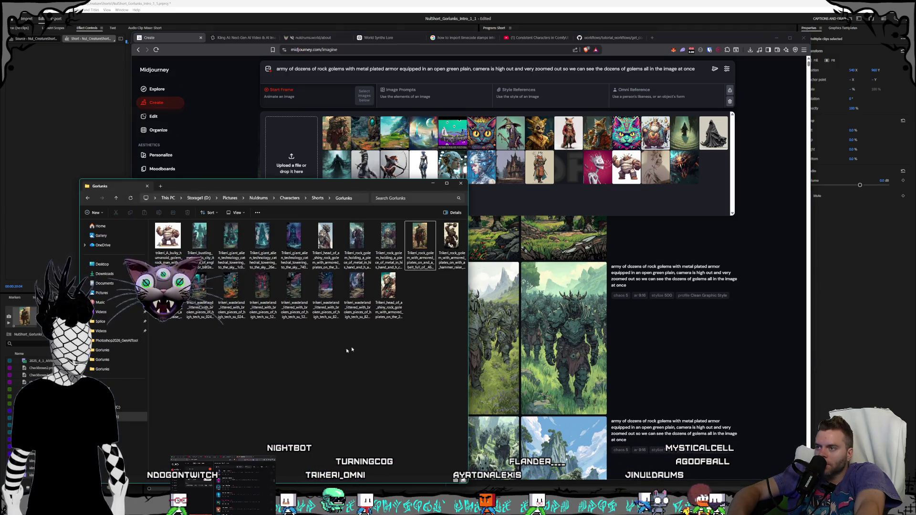
{"action": "double_click", "coordinate": [367, 304]}
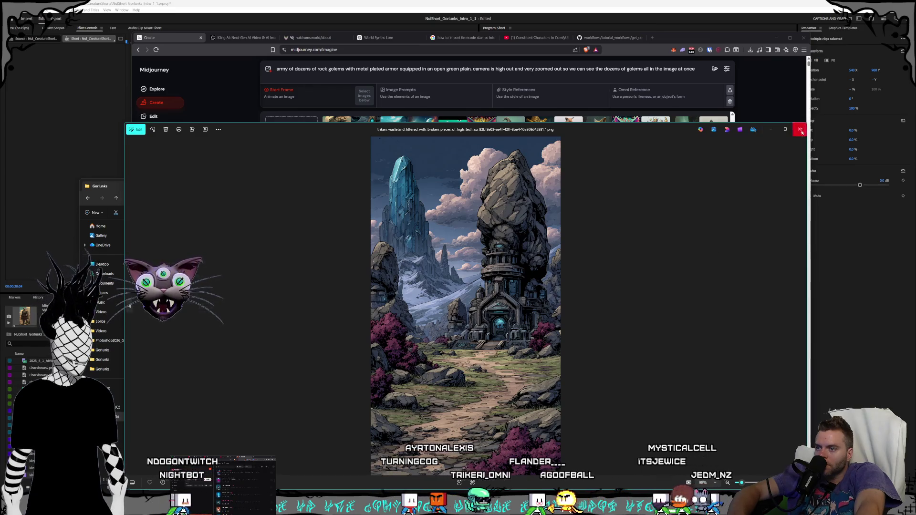
{"action": "key", "text": "Escape"}
{"action": "double_click", "coordinate": [231, 286]}
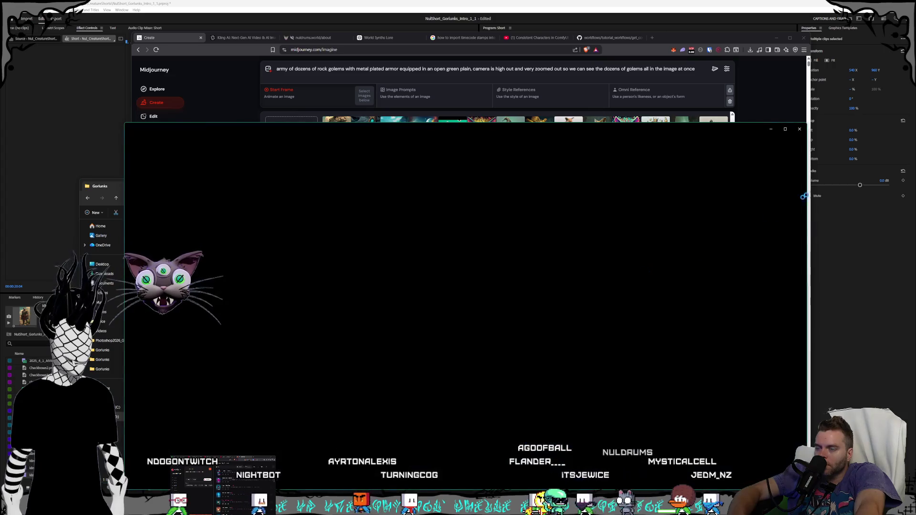
{"action": "key", "text": "Escape"}
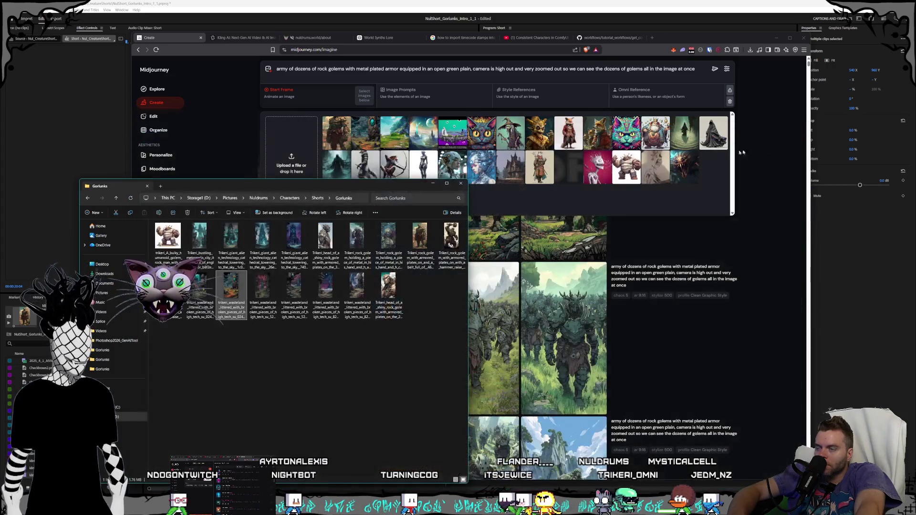
{"action": "left_click", "coordinate": [742, 185]}
{"action": "left_click", "coordinate": [423, 210]}
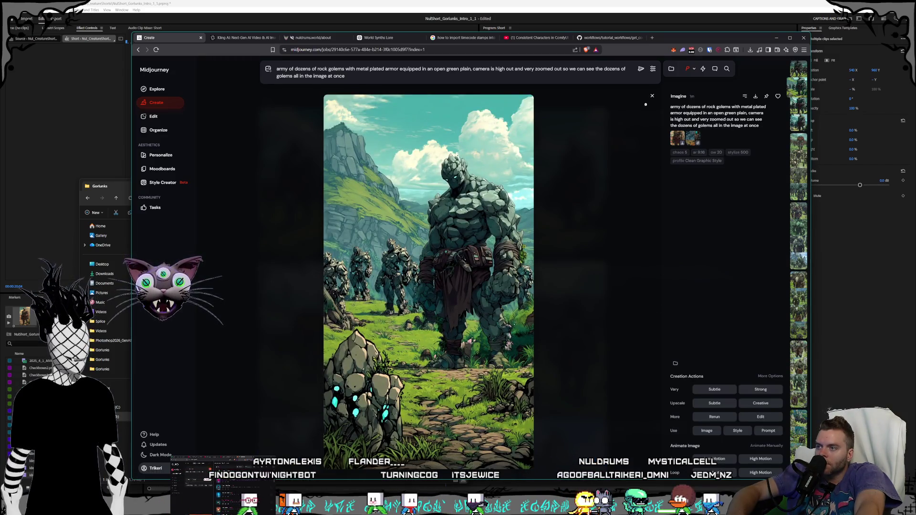
Step: Inspect the first and fourth new golem-army images up close, then open the reference image panel
{"action": "left_click", "coordinate": [653, 96]}
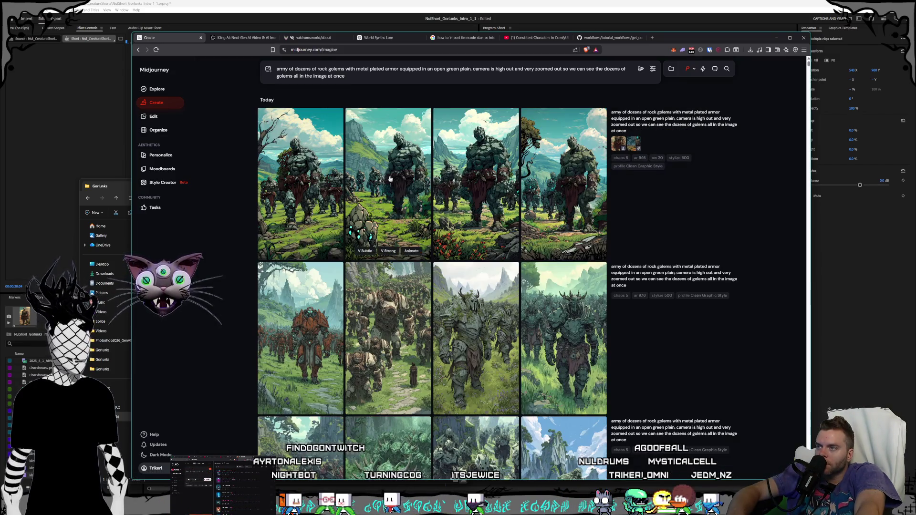
{"action": "left_click", "coordinate": [337, 168]}
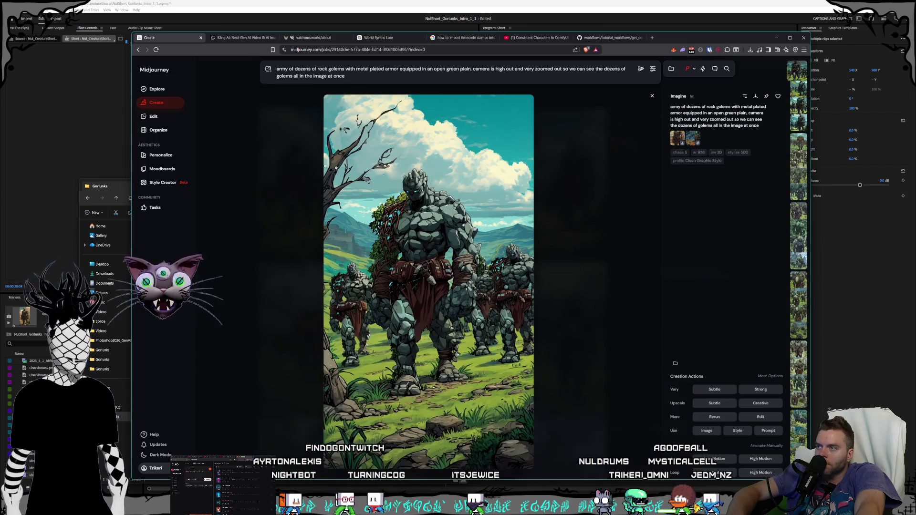
{"action": "left_click", "coordinate": [646, 261]}
{"action": "left_click", "coordinate": [590, 116]}
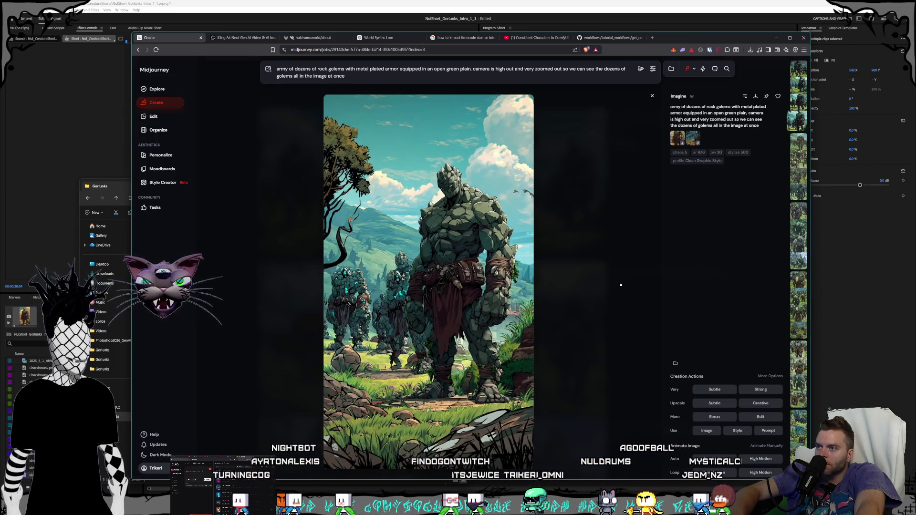
{"action": "left_click", "coordinate": [589, 116]}
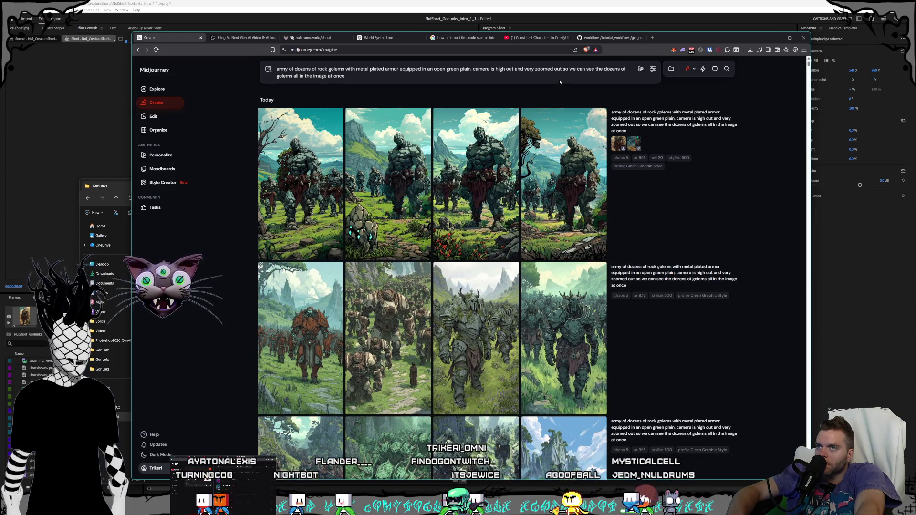
{"action": "left_click", "coordinate": [267, 68]}
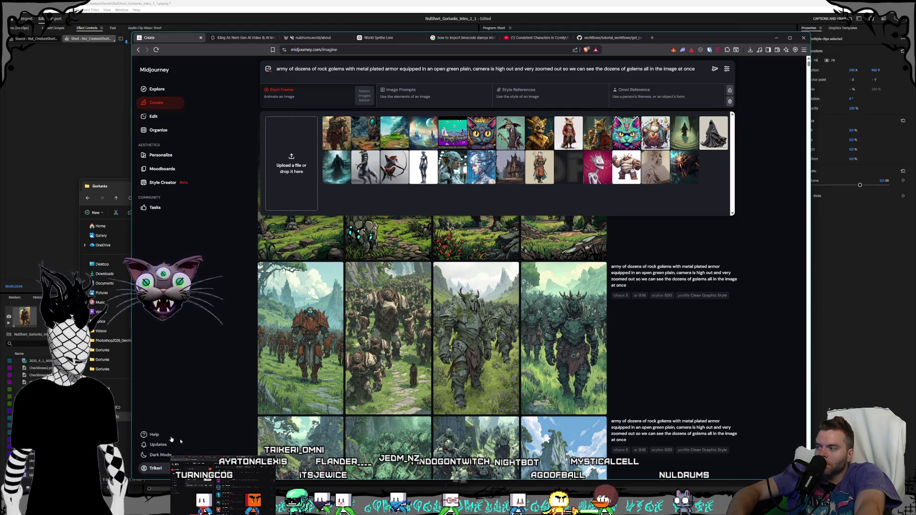
Step: Set a golem image as Omni Reference, lower Stylization, and submit another golem-army batch
{"action": "left_click", "coordinate": [115, 186]}
{"action": "left_click", "coordinate": [337, 134]}
{"action": "type", "text": ","}
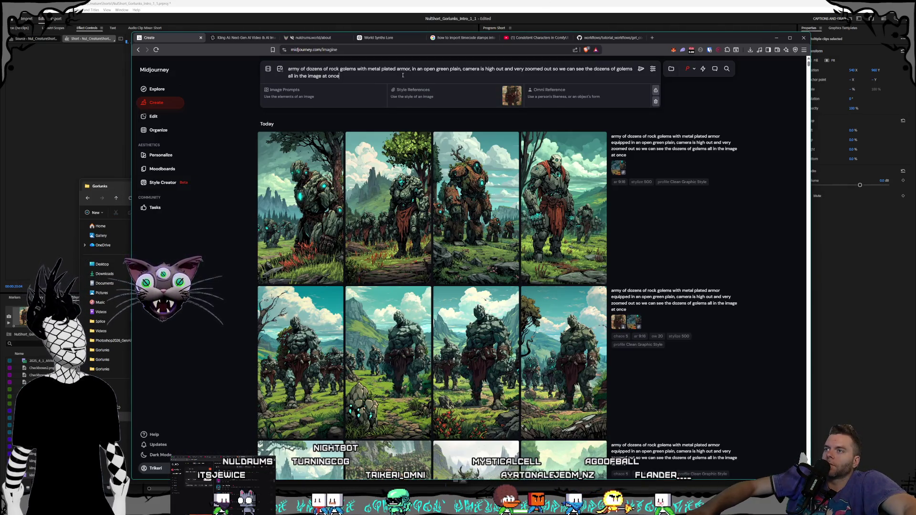
{"action": "left_click", "coordinate": [654, 68]}
{"action": "left_click_drag", "start_coordinate": [599, 139], "coordinate": [590, 138]}
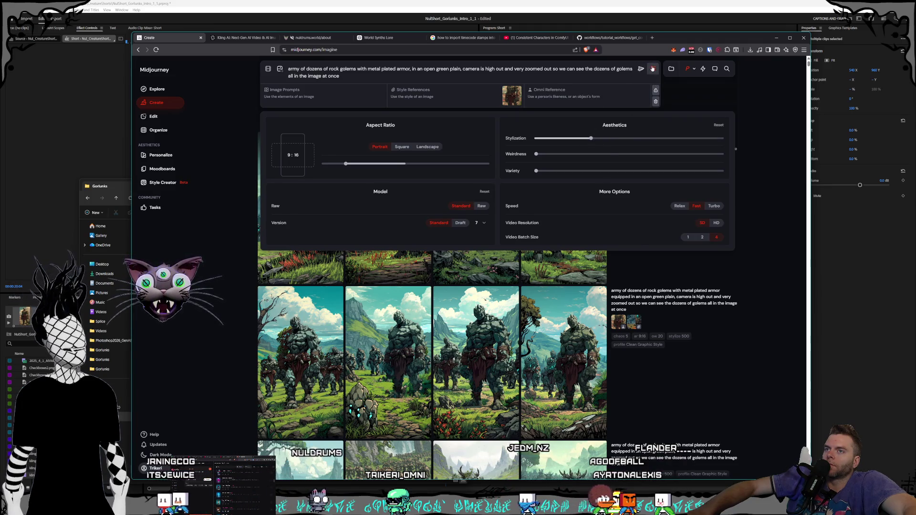
{"action": "key", "text": "Return"}
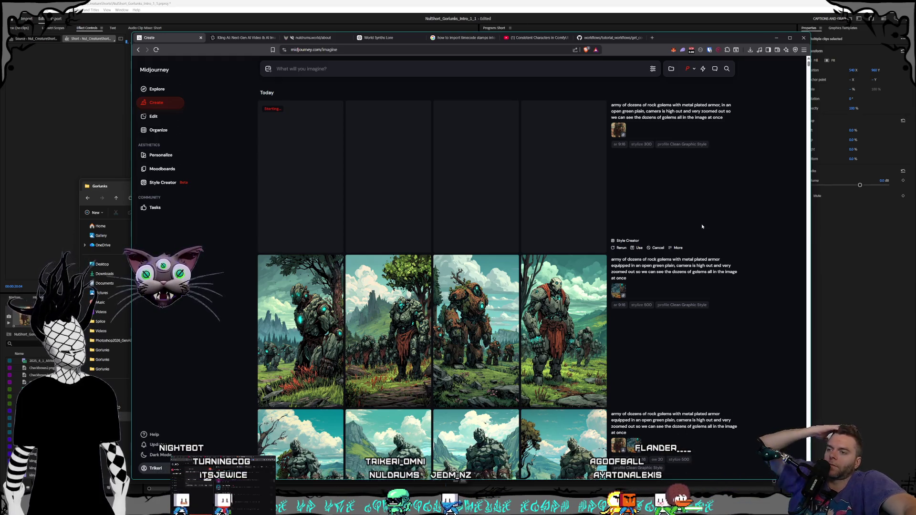
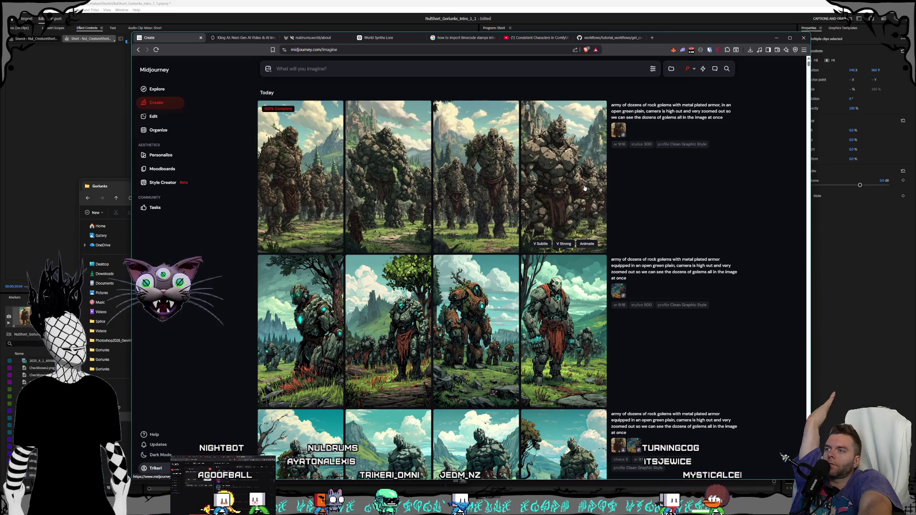
Step: Compare the four images of the first rock golem army set full size, ending on the spiky fourth
{"action": "left_click", "coordinate": [382, 156]}
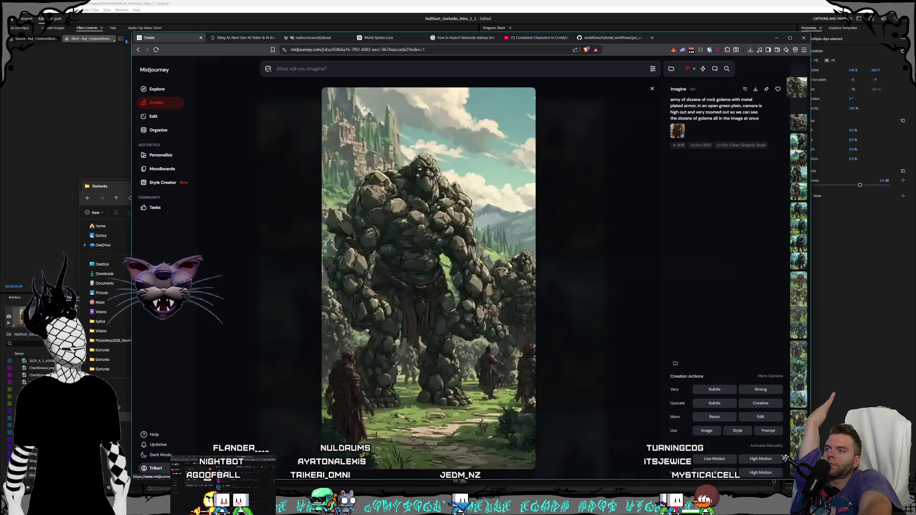
{"action": "left_click", "coordinate": [605, 250]}
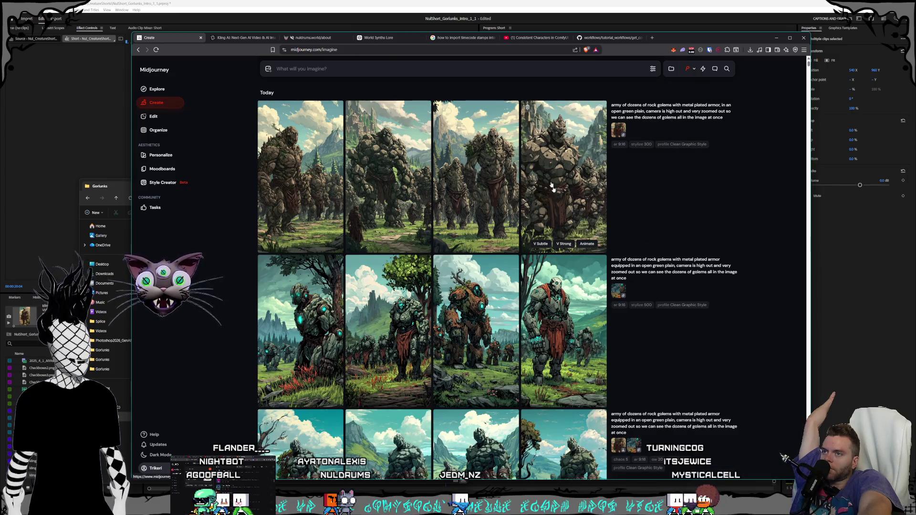
{"action": "left_click", "coordinate": [577, 206]}
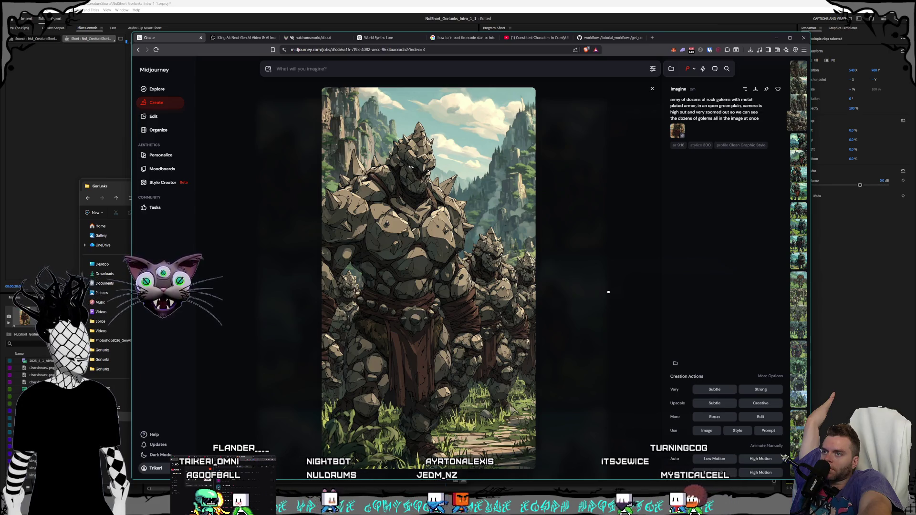
{"action": "left_click", "coordinate": [608, 291]}
{"action": "left_click", "coordinate": [495, 200]}
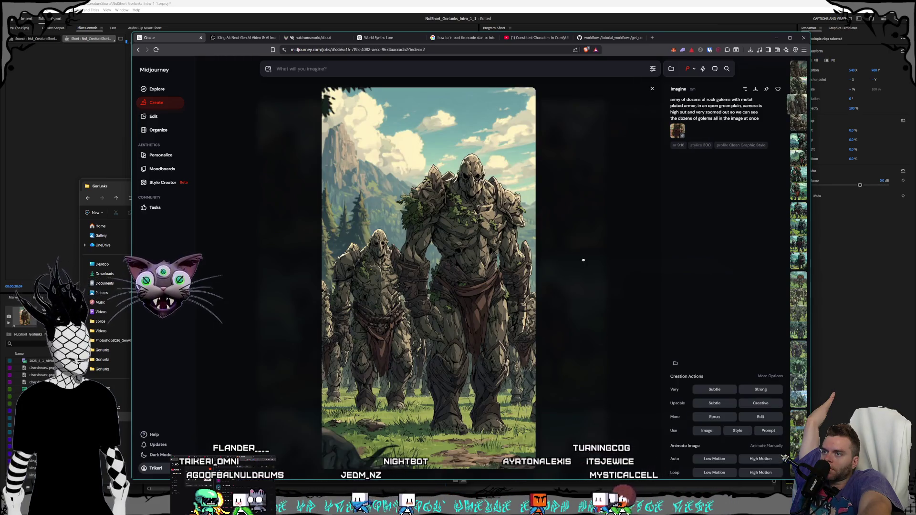
{"action": "left_click", "coordinate": [583, 260]}
{"action": "left_click", "coordinate": [301, 171]}
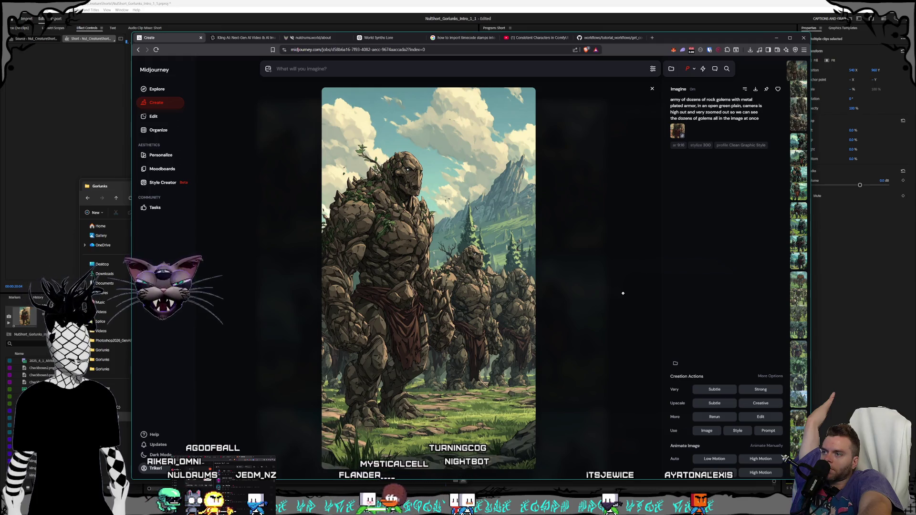
{"action": "left_click", "coordinate": [623, 293]}
{"action": "left_click", "coordinate": [570, 191]}
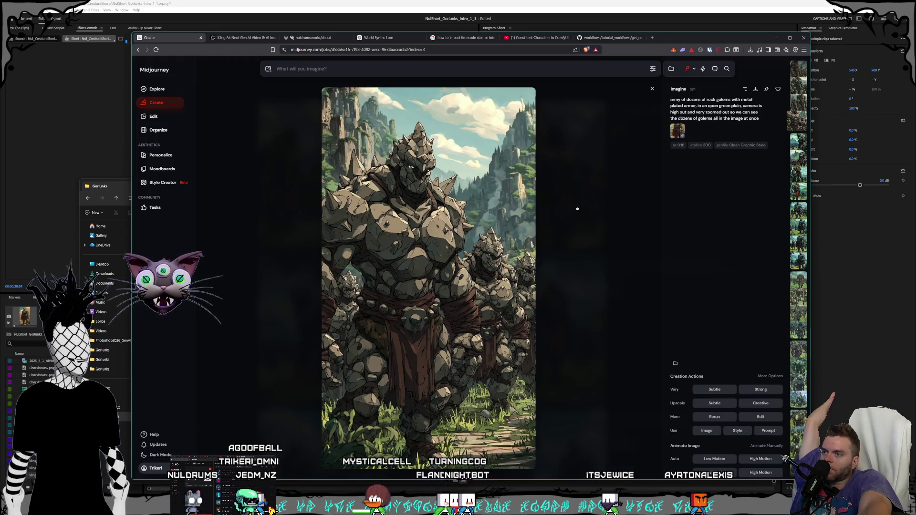
{"action": "left_click", "coordinate": [580, 213]}
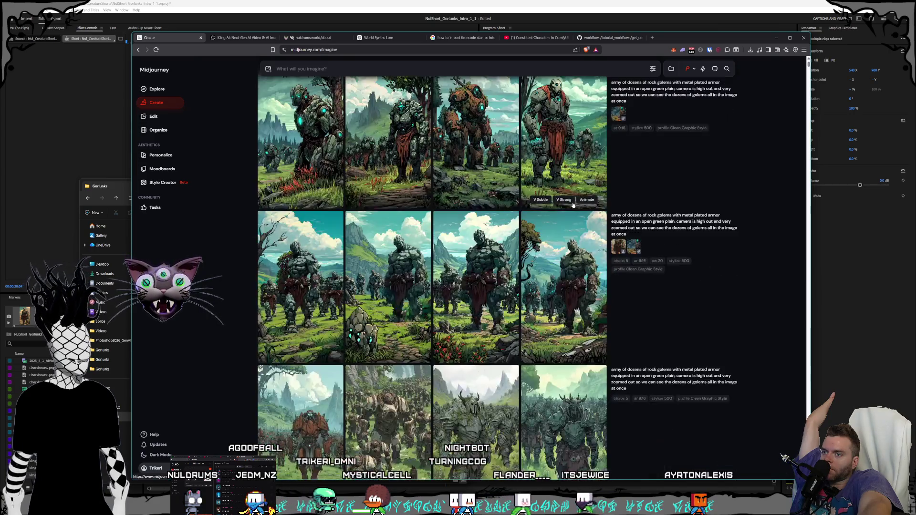
Step: Farther down the feed, view the fourth green golem and the mossy armored golem images full size
{"action": "scroll", "coordinate": [587, 267], "scroll_direction": "down", "scroll_amount": 3}
{"action": "scroll", "coordinate": [595, 323], "scroll_direction": "down", "scroll_amount": 1}
{"action": "left_click", "coordinate": [595, 323]}
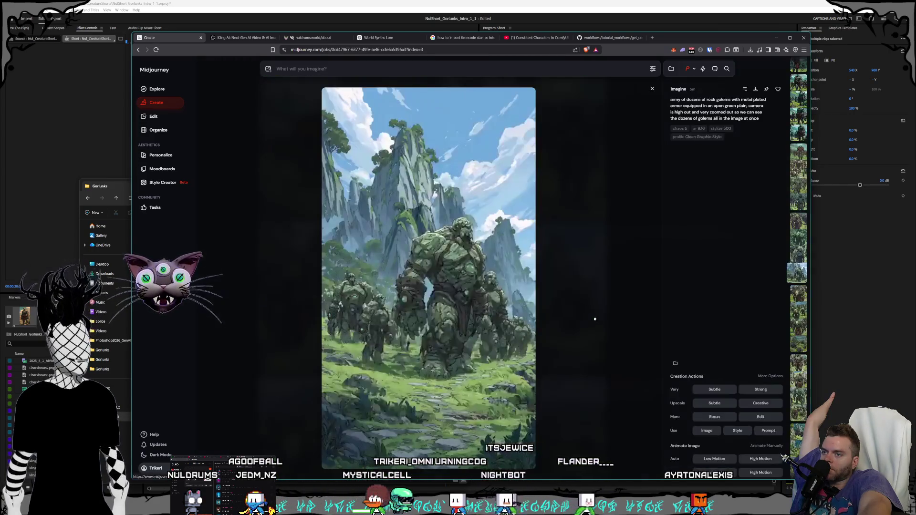
{"action": "left_click", "coordinate": [596, 315]}
{"action": "left_click", "coordinate": [484, 277]}
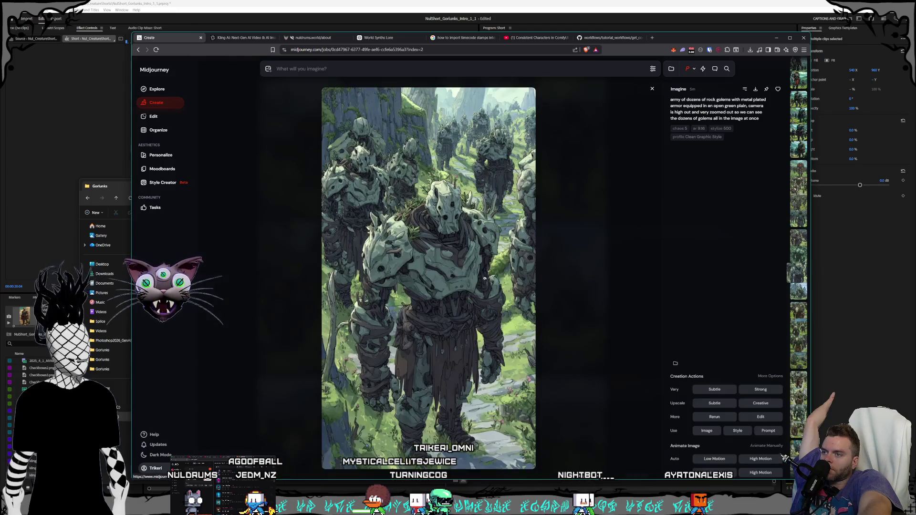
{"action": "left_click", "coordinate": [587, 288]}
{"action": "scroll", "coordinate": [483, 249], "scroll_direction": "down", "scroll_amount": 1}
{"action": "scroll", "coordinate": [483, 249], "scroll_direction": "down", "scroll_amount": 5}
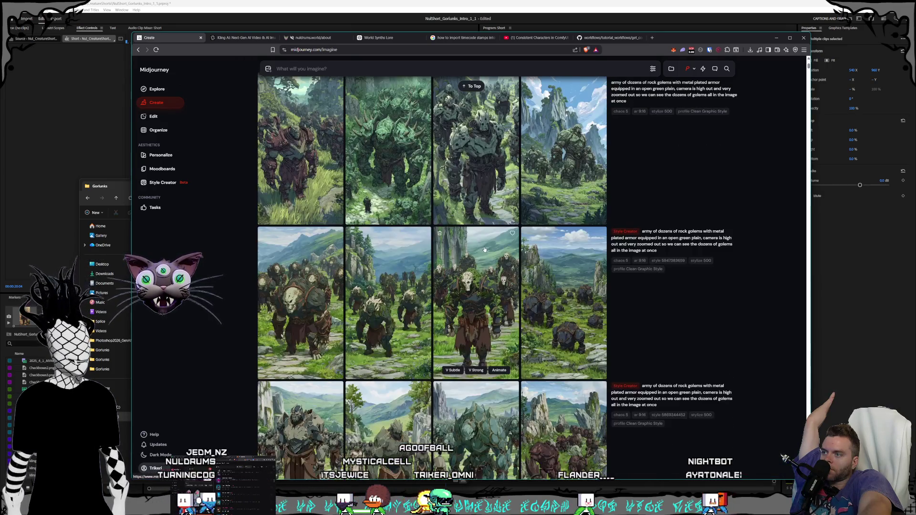
{"action": "scroll", "coordinate": [483, 251], "scroll_direction": "down", "scroll_amount": 10}
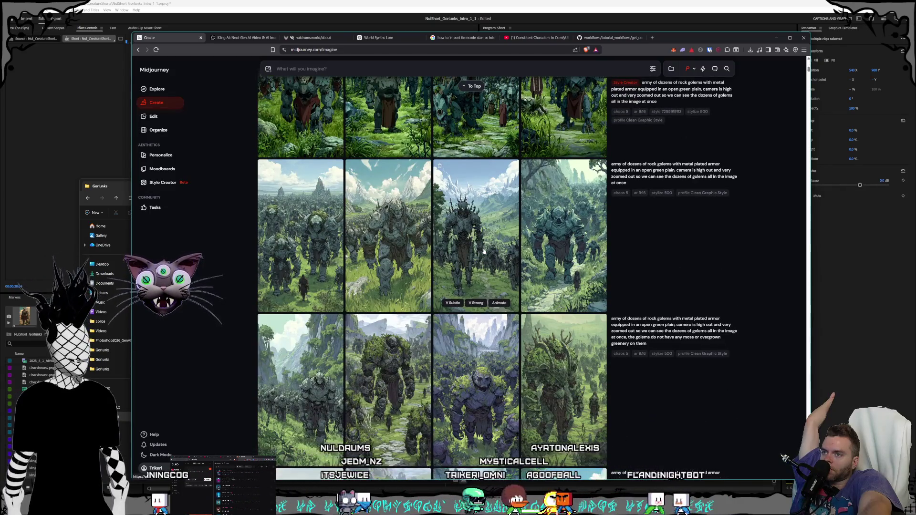
{"action": "scroll", "coordinate": [484, 251], "scroll_direction": "down", "scroll_amount": 1}
{"action": "scroll", "coordinate": [483, 252], "scroll_direction": "up", "scroll_amount": 1}
Step: View more golem army images, including the wide green valley one, finishing on the leafy green golem
{"action": "left_click", "coordinate": [535, 285]}
{"action": "left_click", "coordinate": [573, 283]}
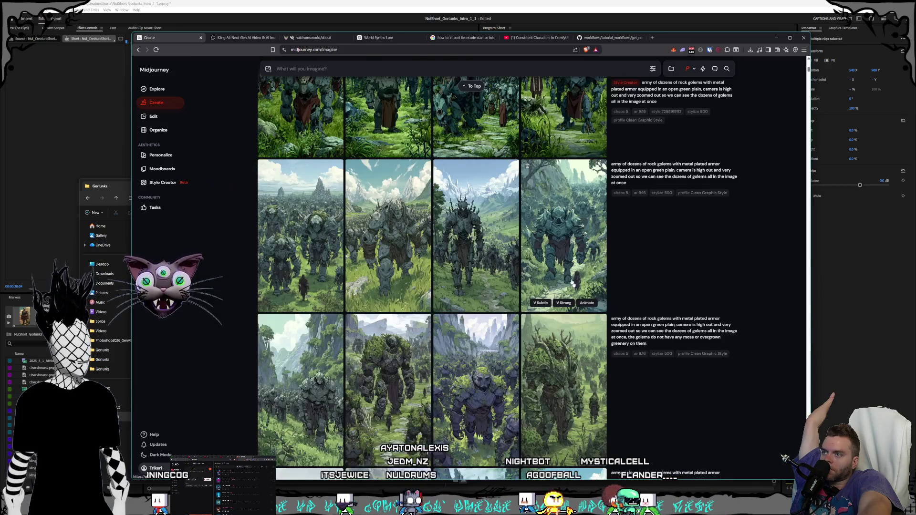
{"action": "left_click", "coordinate": [284, 241]}
{"action": "left_click", "coordinate": [593, 281]}
{"action": "scroll", "coordinate": [483, 218], "scroll_direction": "down", "scroll_amount": 3}
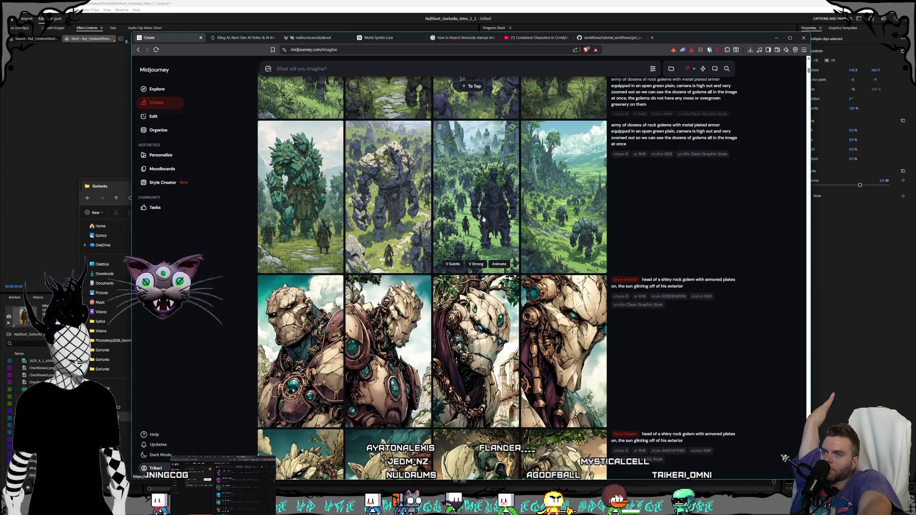
{"action": "left_click", "coordinate": [575, 218]}
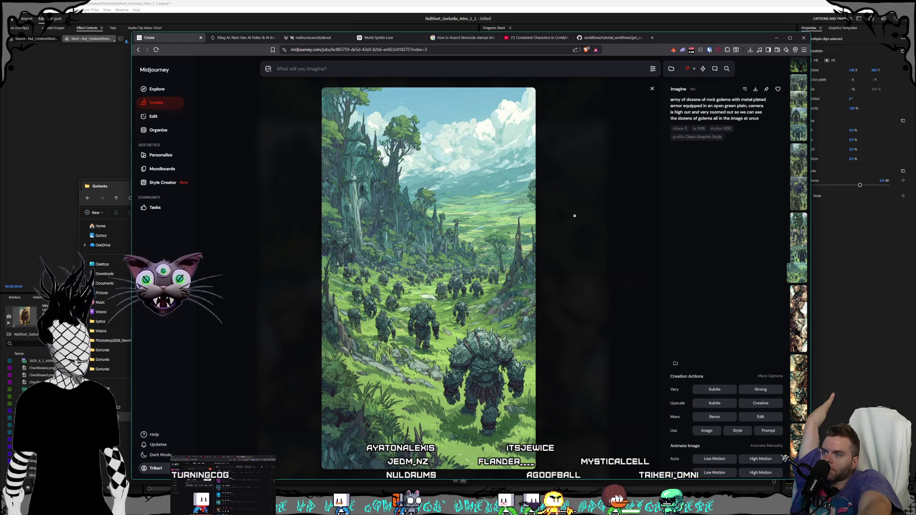
{"action": "left_click", "coordinate": [574, 215]}
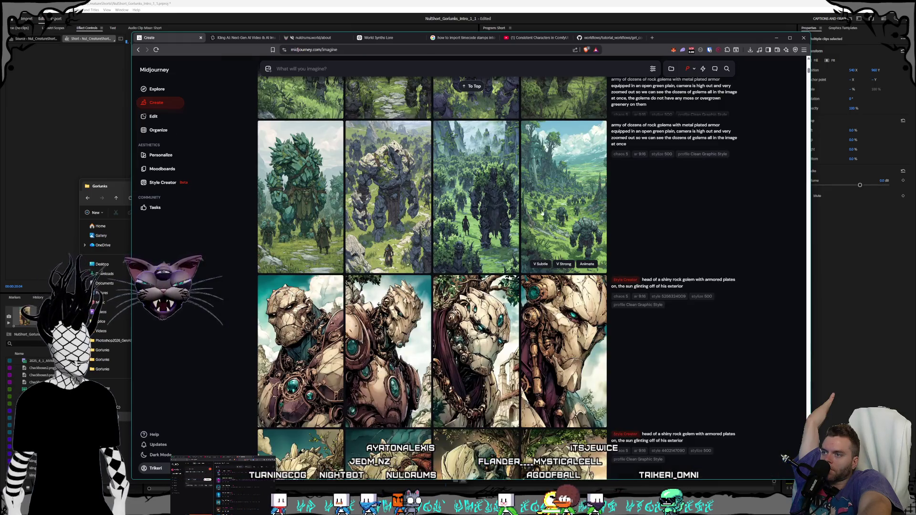
{"action": "scroll", "coordinate": [539, 213], "scroll_direction": "down", "scroll_amount": 6}
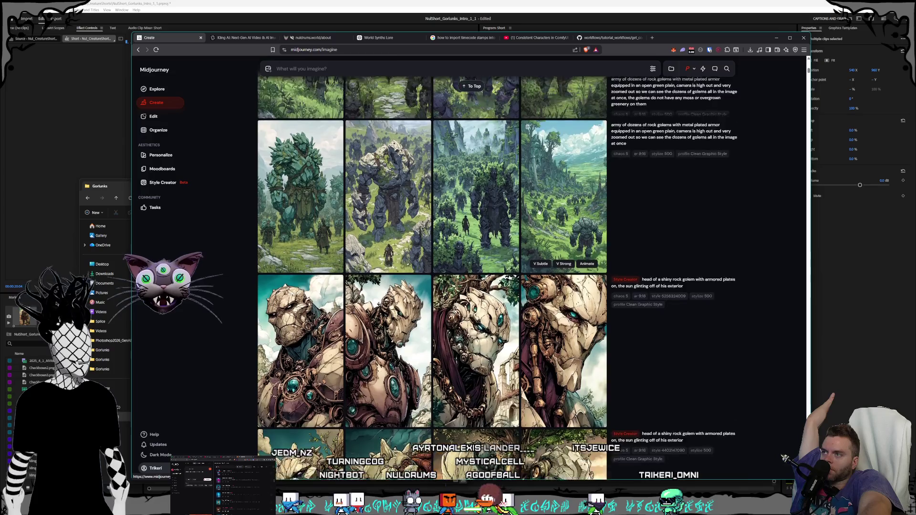
{"action": "scroll", "coordinate": [539, 213], "scroll_direction": "up", "scroll_amount": 10}
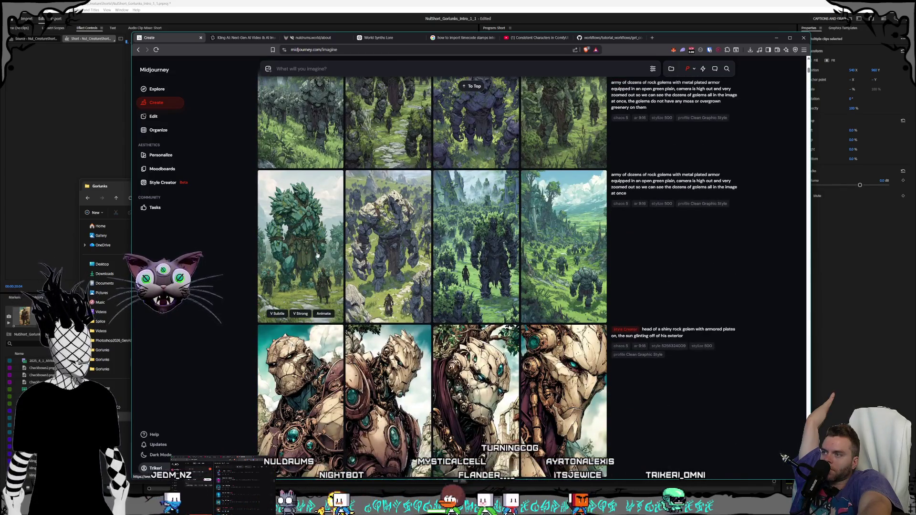
{"action": "left_click", "coordinate": [303, 267]}
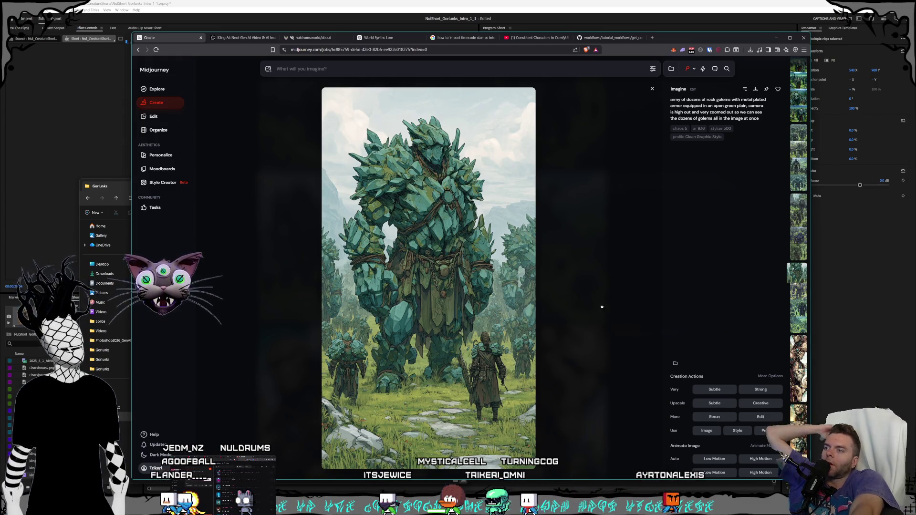
{"action": "left_click", "coordinate": [609, 262]}
Step: Review the top set of rock golem images full size, ending on the spiky rock golem
{"action": "scroll", "coordinate": [585, 294], "scroll_direction": "up", "scroll_amount": 15}
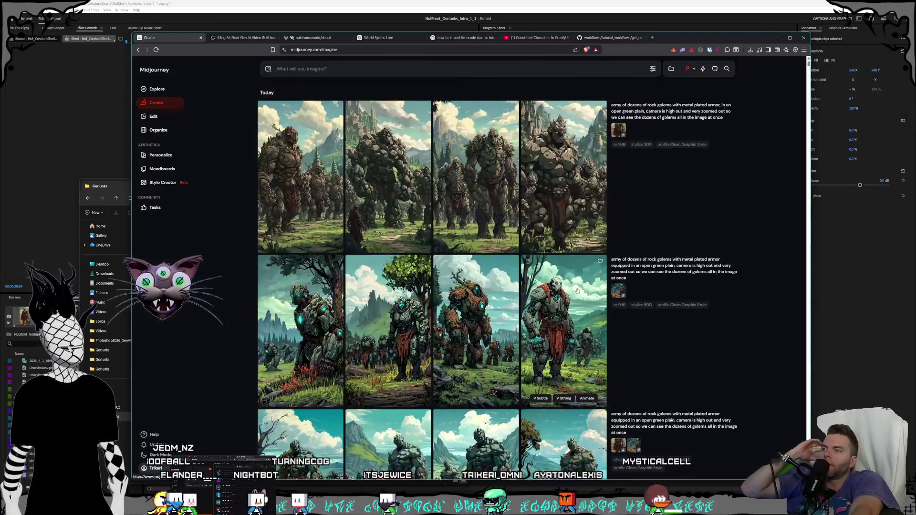
{"action": "left_click", "coordinate": [547, 238]}
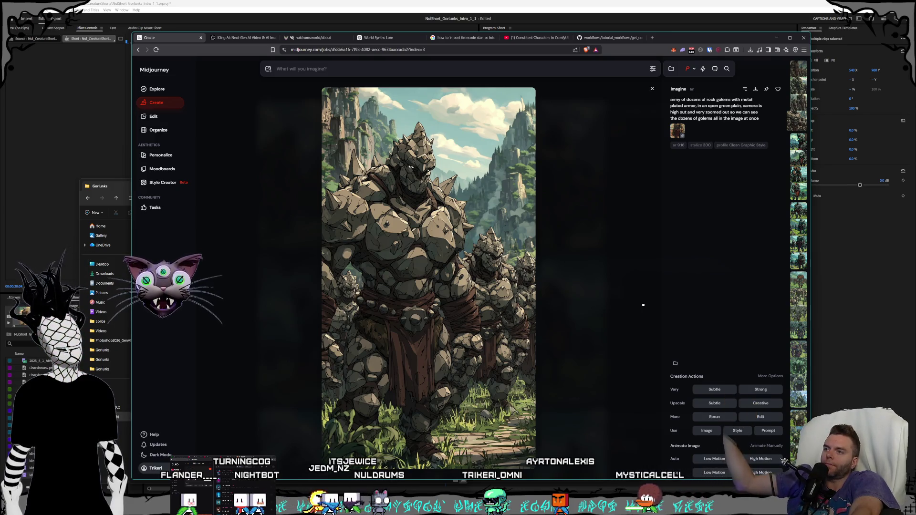
{"action": "left_click", "coordinate": [610, 264]}
{"action": "left_click", "coordinate": [567, 309]}
{"action": "left_click", "coordinate": [560, 170]}
{"action": "left_click", "coordinate": [560, 170]}
{"action": "left_click", "coordinate": [544, 200]}
{"action": "left_click", "coordinate": [533, 224]}
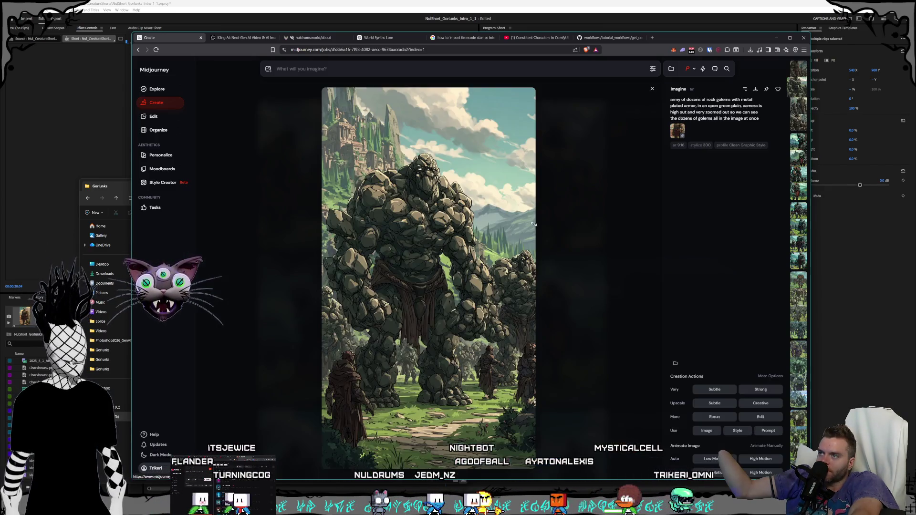
{"action": "left_click", "coordinate": [586, 237]}
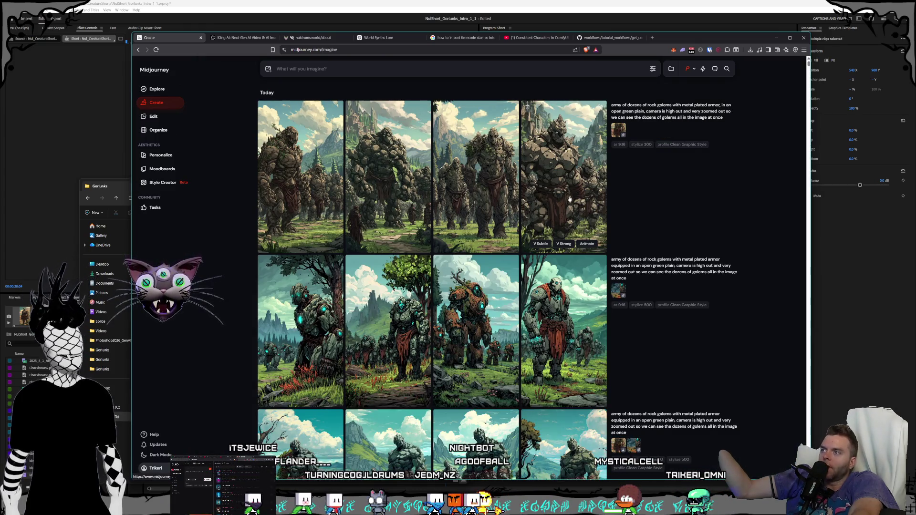
{"action": "left_click", "coordinate": [569, 198]}
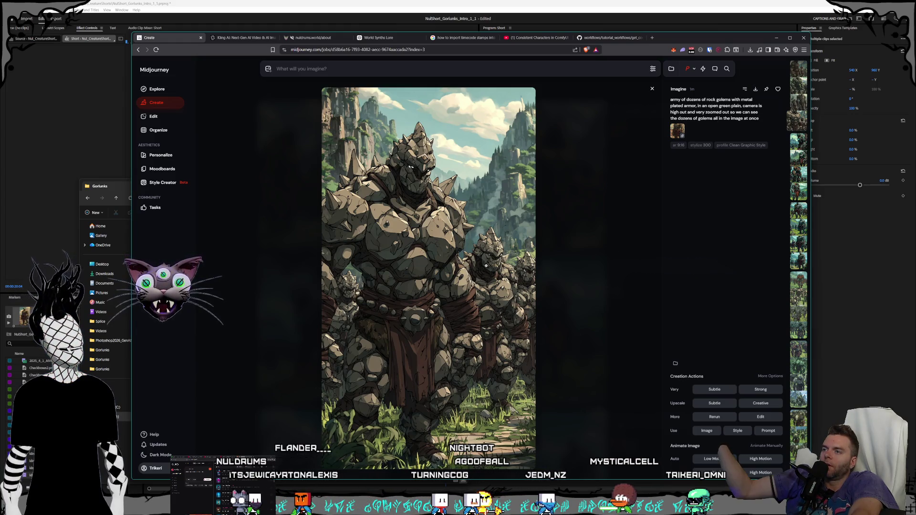
Step: Save the spiky rock golem image as a PNG into the Gorlunks folder
{"action": "key", "text": "ctrl+s"}
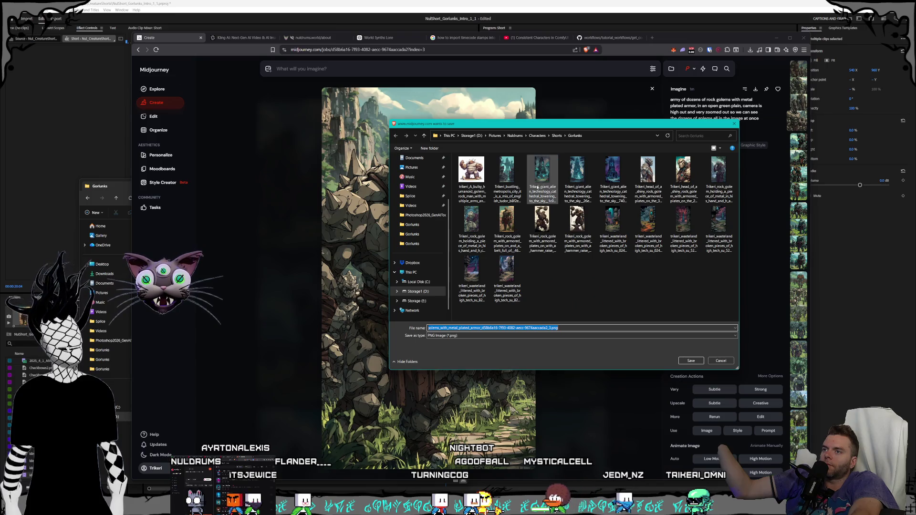
{"action": "key", "text": "Return"}
{"action": "left_click", "coordinate": [542, 278]}
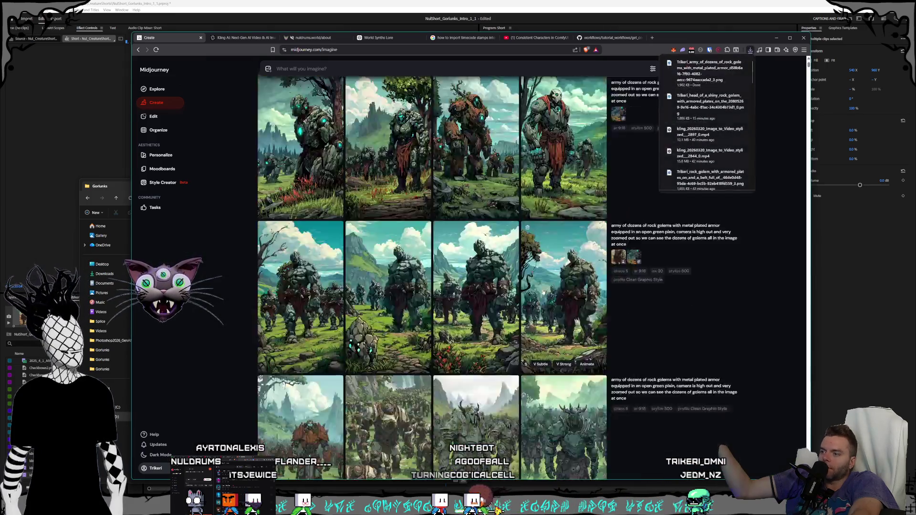
Step: Open the green golem army image and save it as a PNG file
{"action": "scroll", "coordinate": [542, 278], "scroll_direction": "down", "scroll_amount": 2}
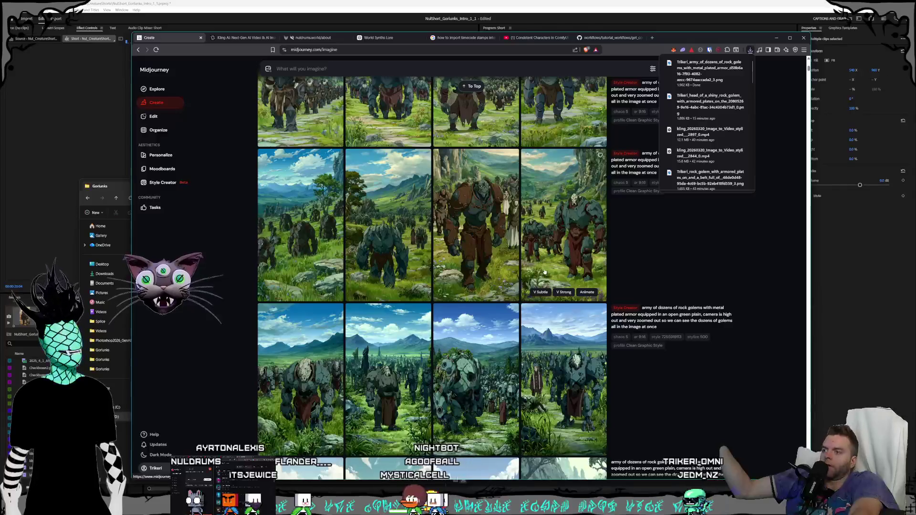
{"action": "scroll", "coordinate": [544, 272], "scroll_direction": "down", "scroll_amount": 5}
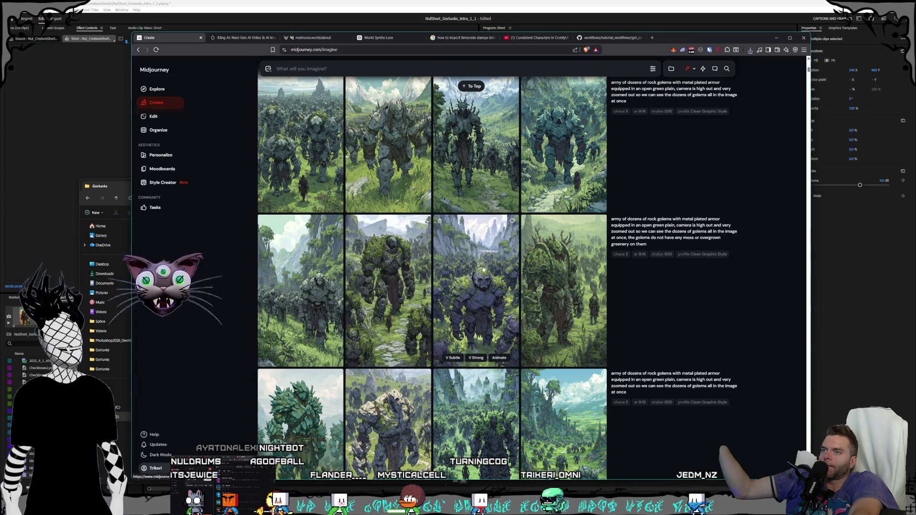
{"action": "scroll", "coordinate": [483, 270], "scroll_direction": "down", "scroll_amount": 5}
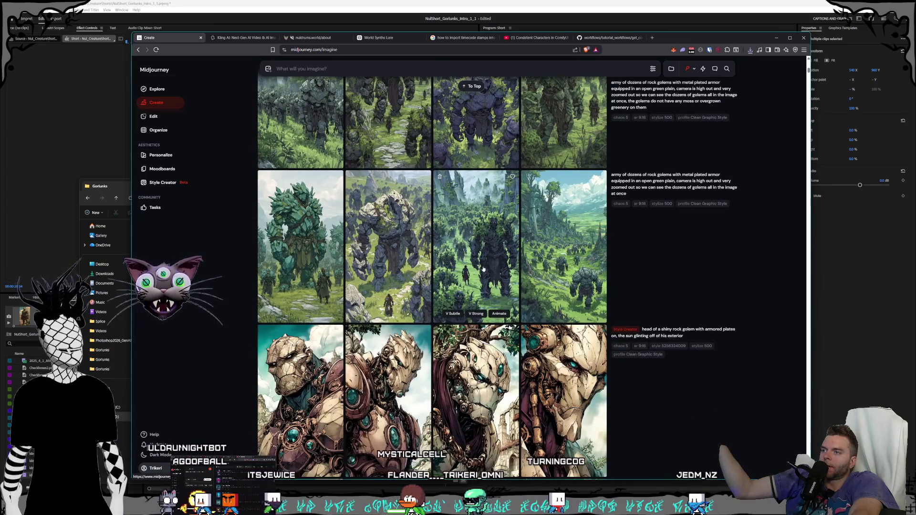
{"action": "left_click", "coordinate": [300, 257]}
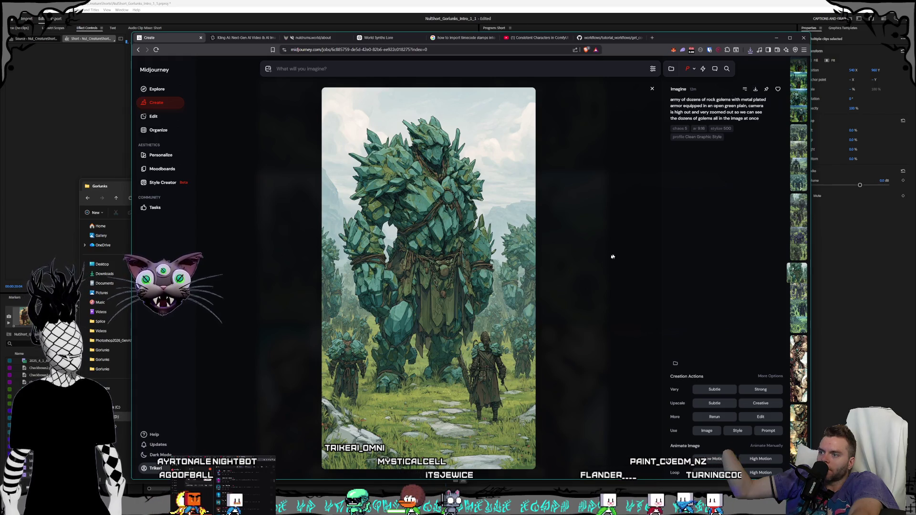
{"action": "key", "text": "ctrl+s"}
{"action": "left_click", "coordinate": [691, 361]}
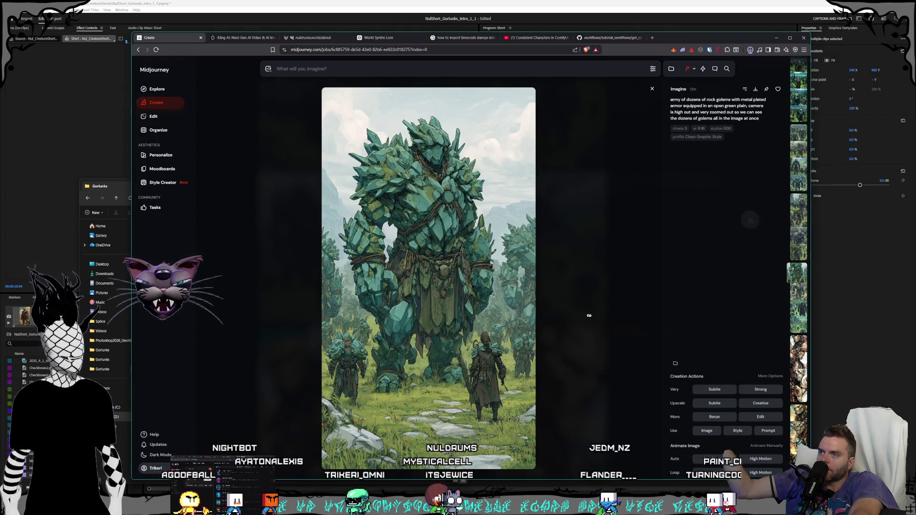
{"action": "key", "text": "Escape"}
{"action": "scroll", "coordinate": [557, 360], "scroll_direction": "up", "scroll_amount": 10}
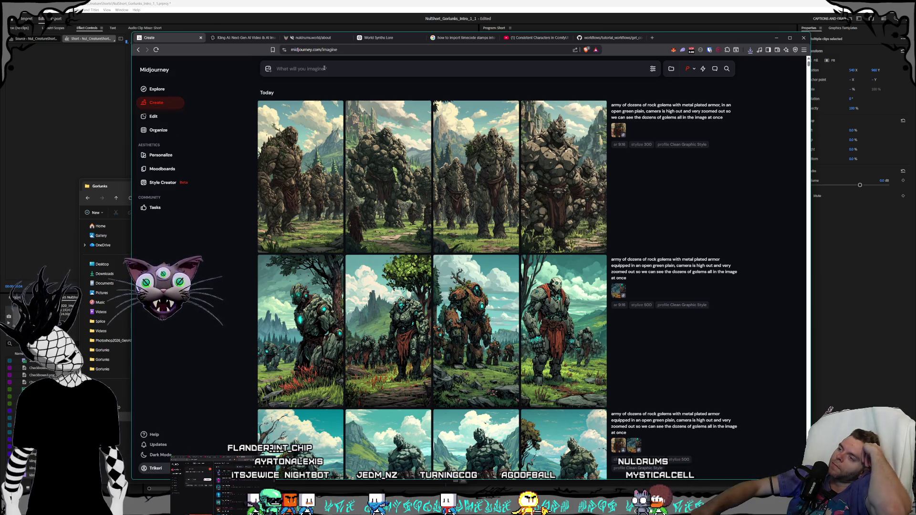
Step: Submit the prompt 'rock golem with metal armor on, laying on the ground' with a golem image as Omni Reference
{"action": "type", "text": "rock golem with metal armor on, laying on the ground"}
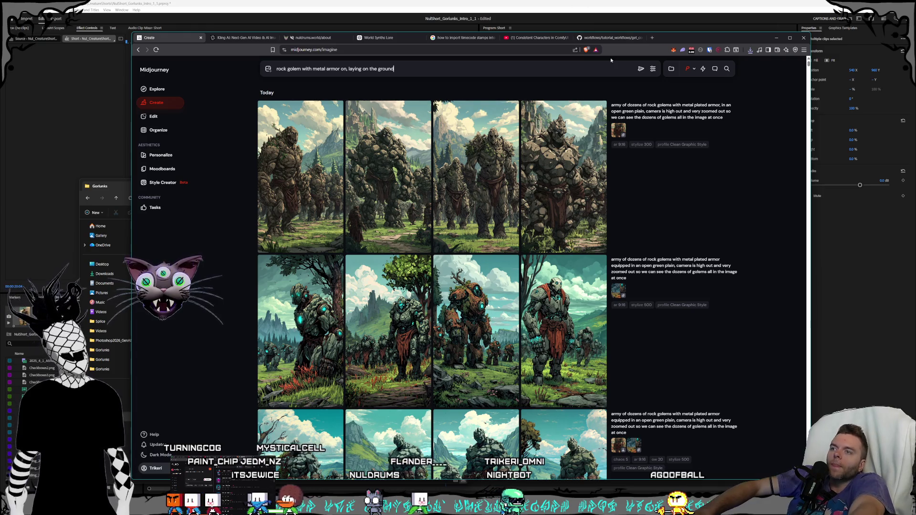
{"action": "left_click", "coordinate": [269, 70]}
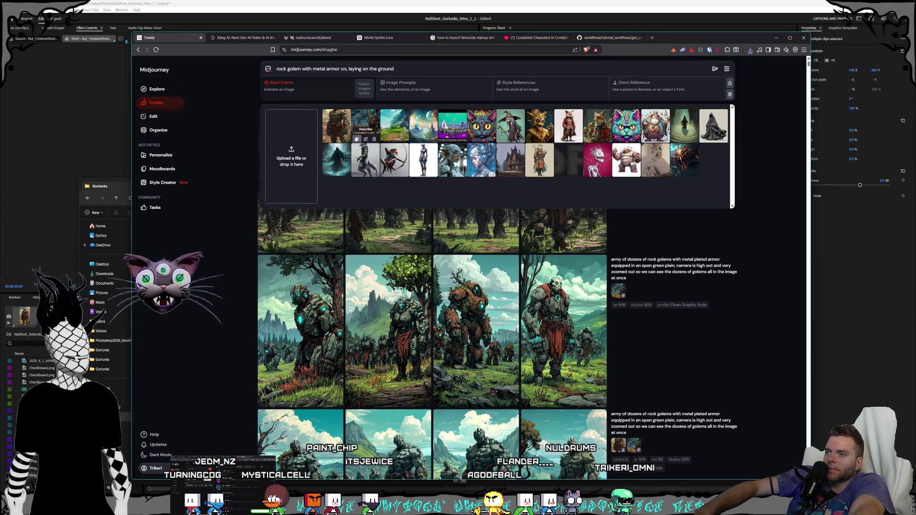
{"action": "mouse_move", "coordinate": [337, 134]}
{"action": "mouse_move", "coordinate": [336, 135]}
{"action": "left_mouse_down"}
{"action": "mouse_move", "coordinate": [515, 115]}
{"action": "mouse_move", "coordinate": [537, 92]}
{"action": "left_mouse_up"}
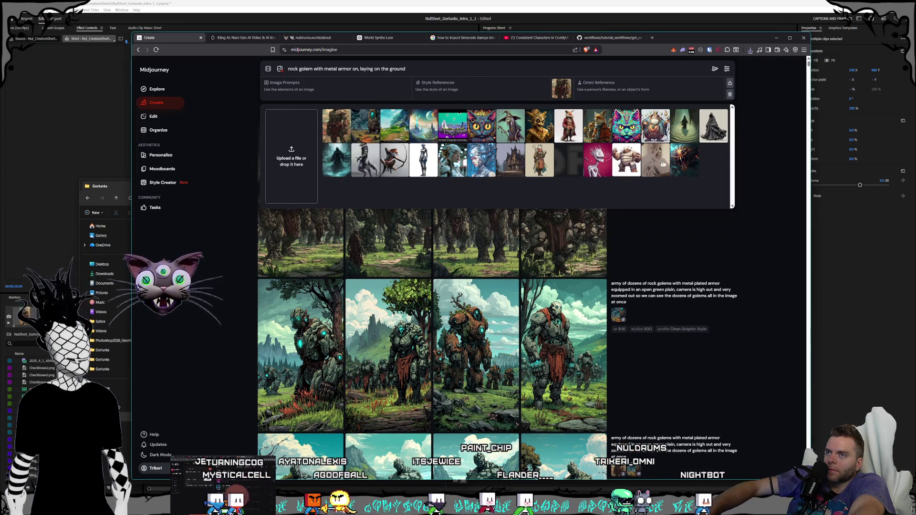
{"action": "key", "text": "Return"}
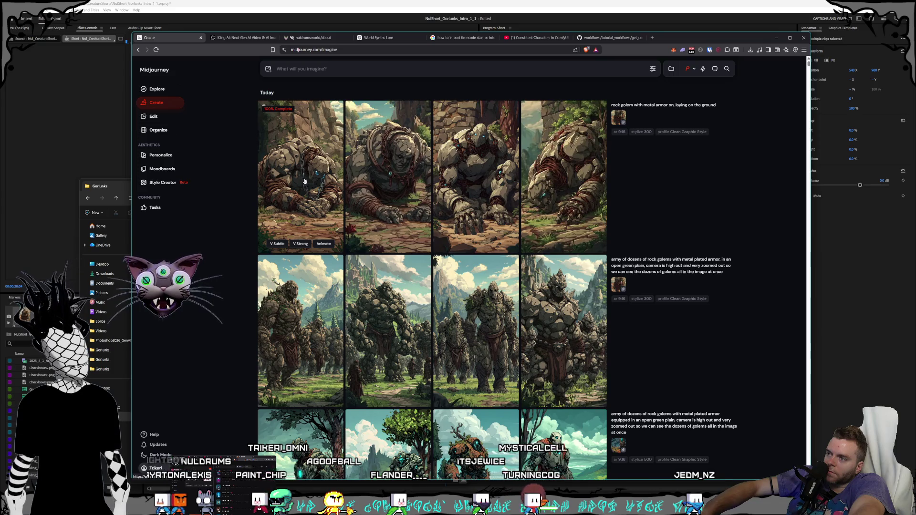
Step: View each of the four new lying golem images full size in turn
{"action": "left_click", "coordinate": [304, 181]}
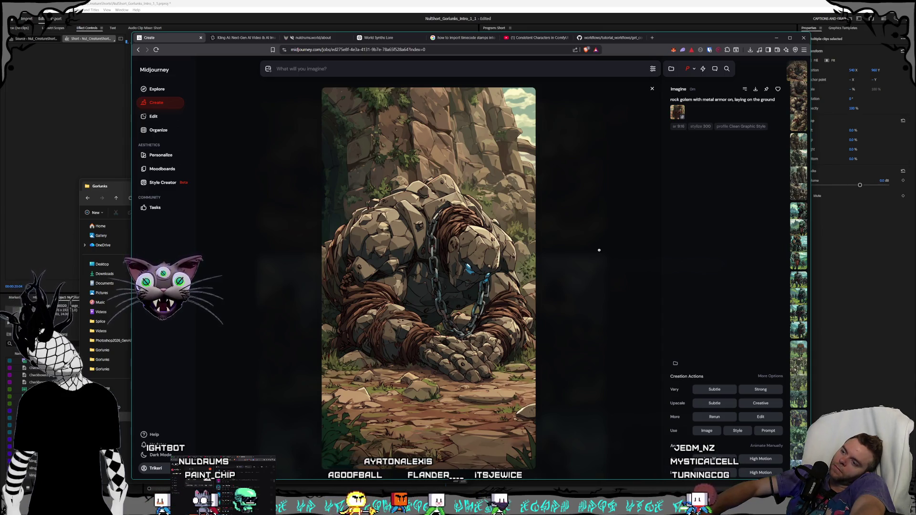
{"action": "left_click", "coordinate": [599, 250]}
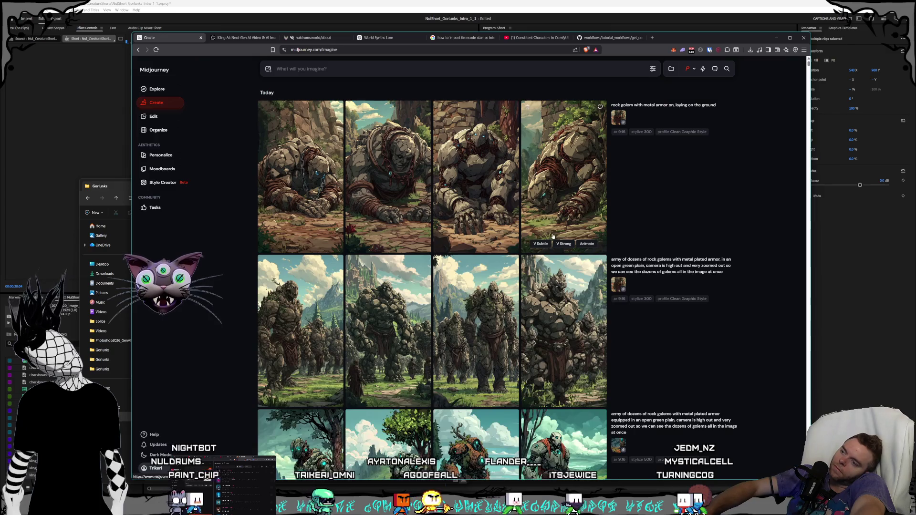
{"action": "left_click", "coordinate": [388, 191]}
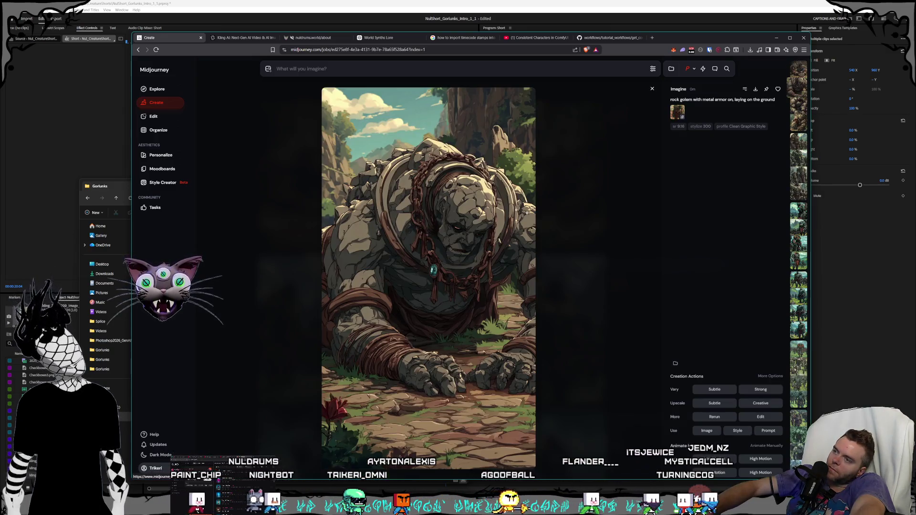
{"action": "left_click", "coordinate": [599, 232]}
{"action": "left_click", "coordinate": [589, 224]}
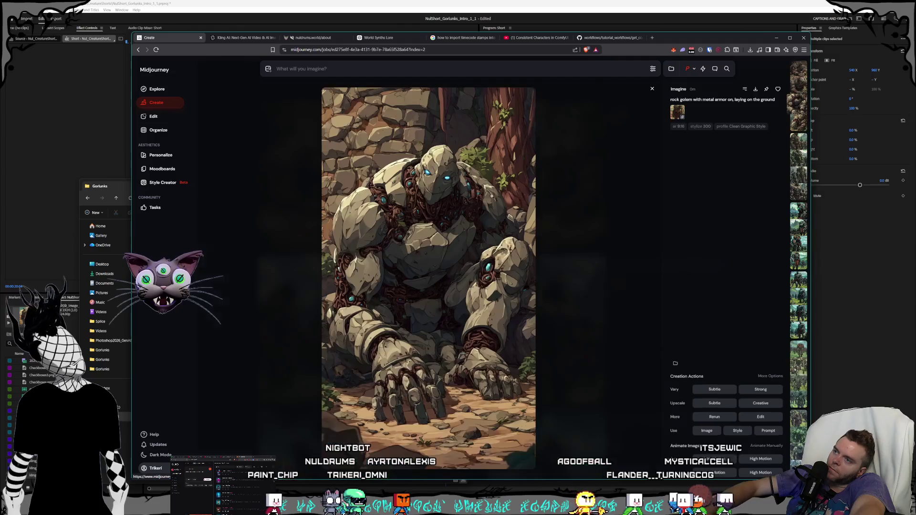
{"action": "left_click", "coordinate": [588, 225]}
{"action": "left_click", "coordinate": [581, 205]}
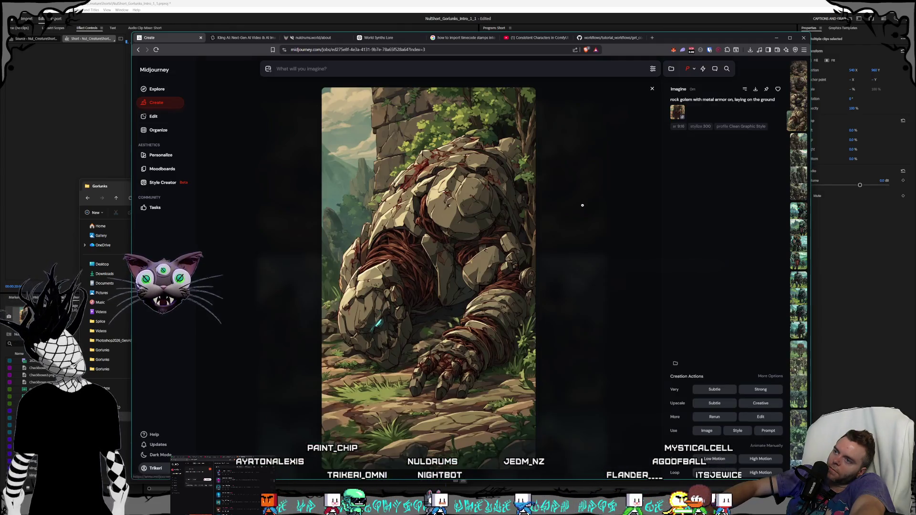
{"action": "left_click", "coordinate": [582, 206]}
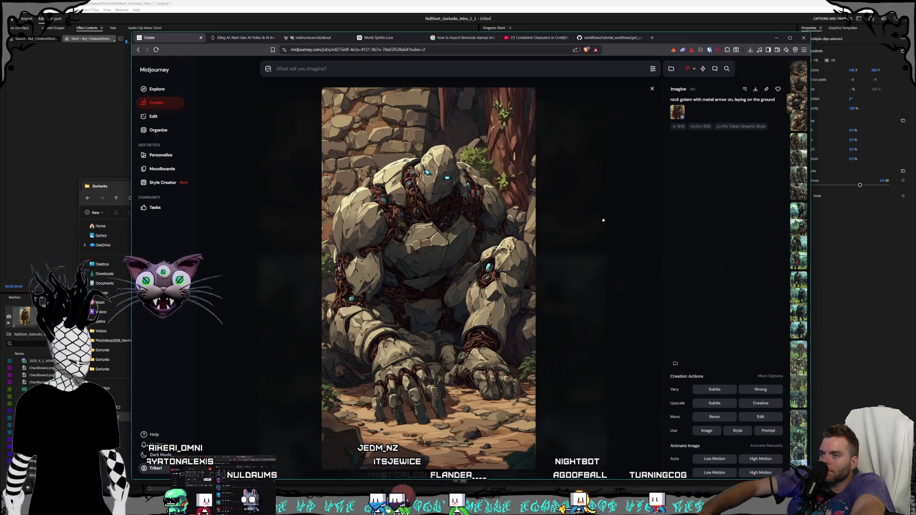
Step: Close the enlarged golem, open the start-frame image panel, and bring the Gorlunks folder forward
{"action": "left_click", "coordinate": [604, 220]}
{"action": "scroll", "coordinate": [600, 215], "scroll_direction": "down", "scroll_amount": 5}
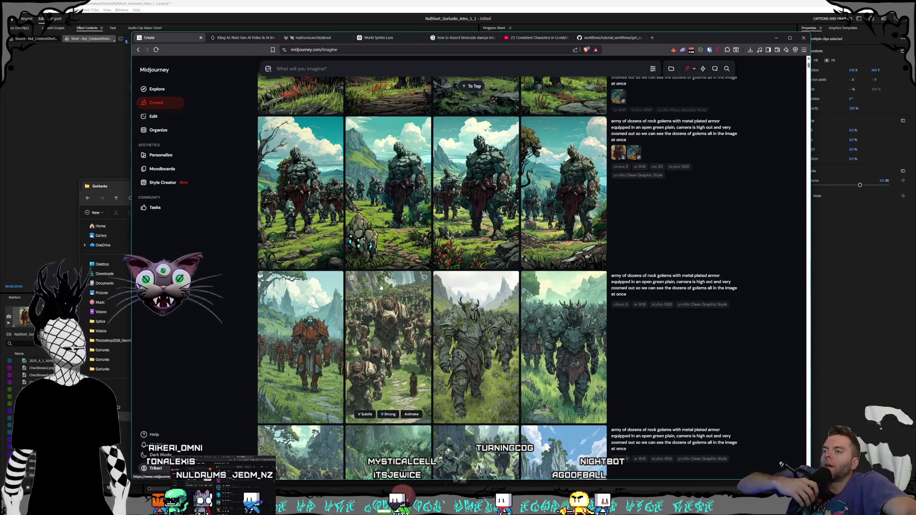
{"action": "scroll", "coordinate": [515, 255], "scroll_direction": "down", "scroll_amount": 10}
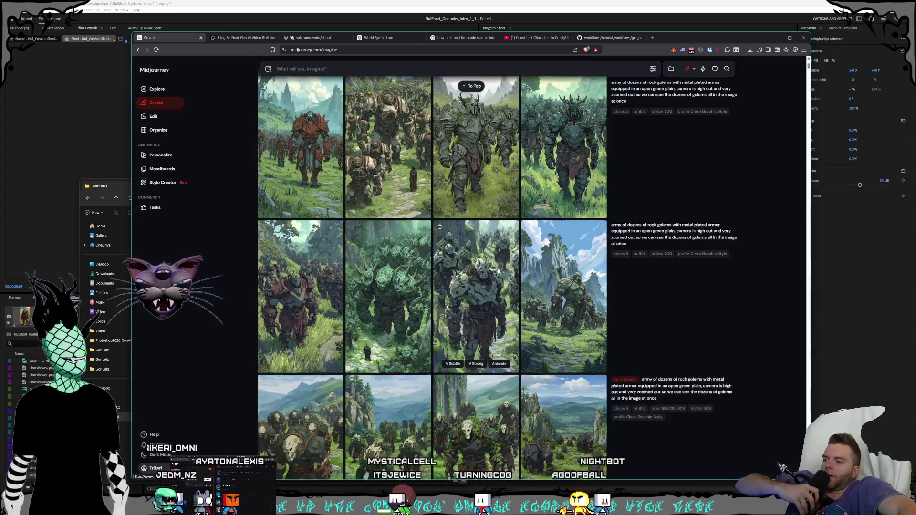
{"action": "scroll", "coordinate": [496, 269], "scroll_direction": "up", "scroll_amount": 15}
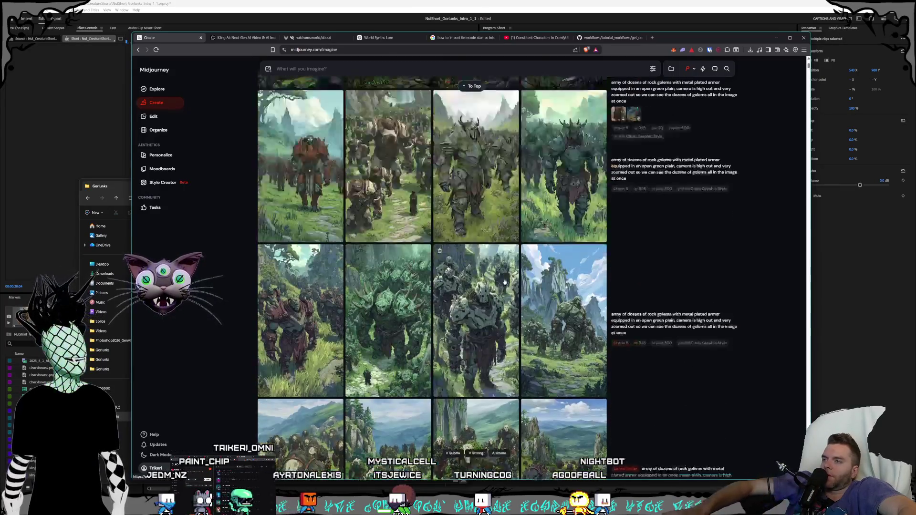
{"action": "left_click", "coordinate": [268, 69]}
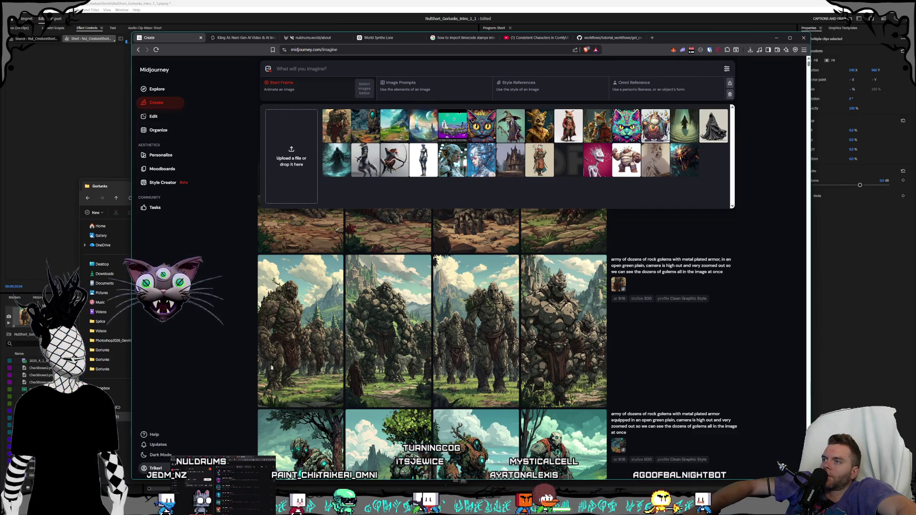
{"action": "left_click", "coordinate": [120, 211]}
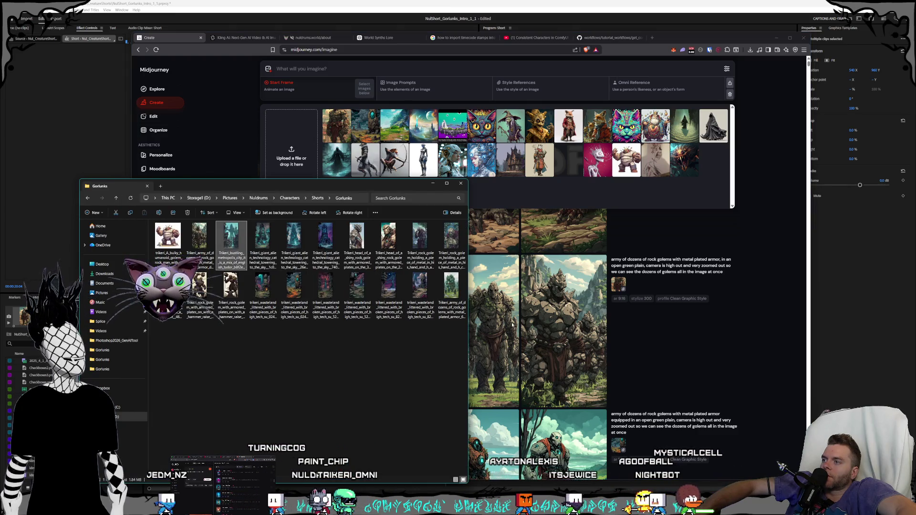
Step: Preview the bustling metropolis image and add it to Midjourney as an animation frame
{"action": "double_click", "coordinate": [231, 236]}
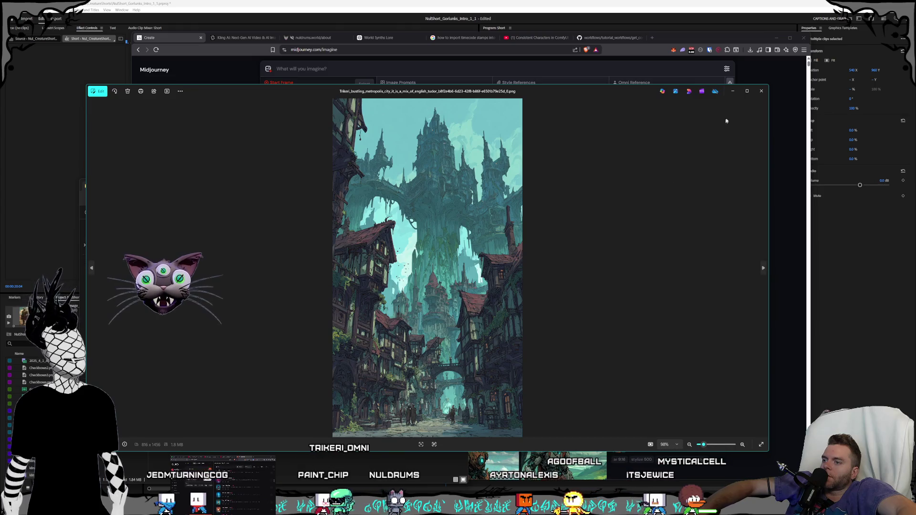
{"action": "mouse_move", "coordinate": [747, 91]}
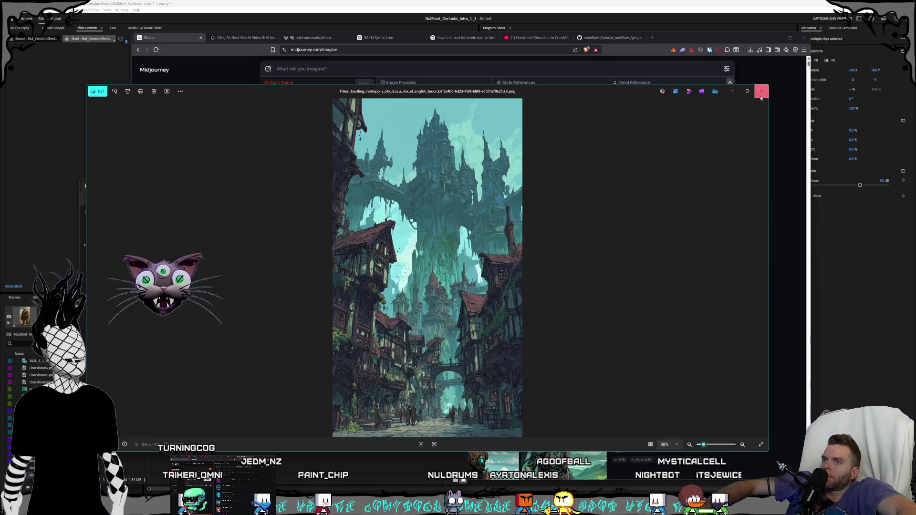
{"action": "left_click", "coordinate": [762, 91]}
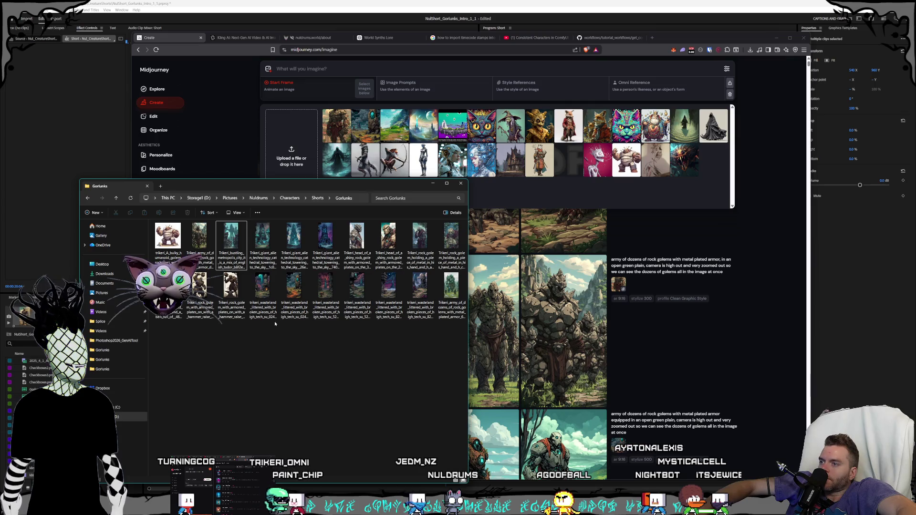
{"action": "mouse_move", "coordinate": [234, 252]}
{"action": "left_mouse_down"}
{"action": "mouse_move", "coordinate": [238, 229]}
{"action": "mouse_move", "coordinate": [307, 139]}
{"action": "mouse_move", "coordinate": [291, 153]}
{"action": "left_mouse_up"}
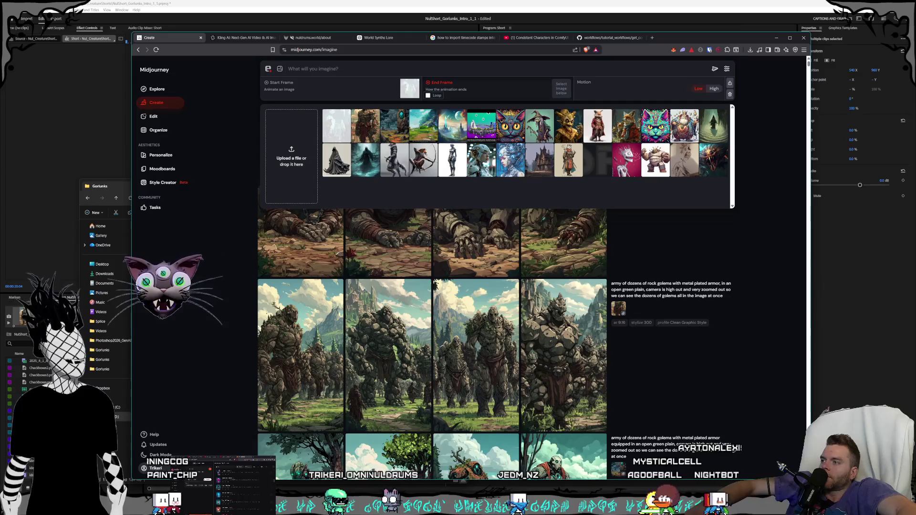
Step: Go to Shorts > Land Intro and add one of its images as the End Frame
{"action": "left_click", "coordinate": [115, 183]}
{"action": "left_click", "coordinate": [356, 341]}
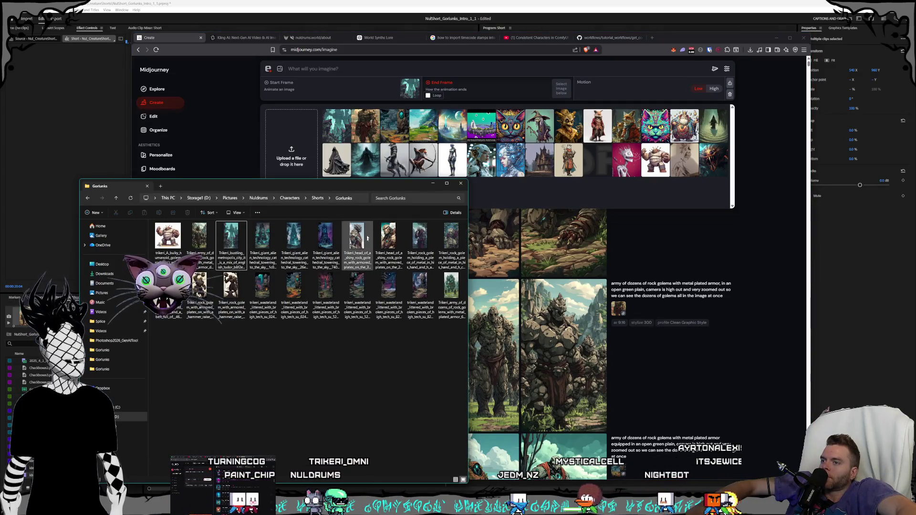
{"action": "left_click", "coordinate": [317, 199]}
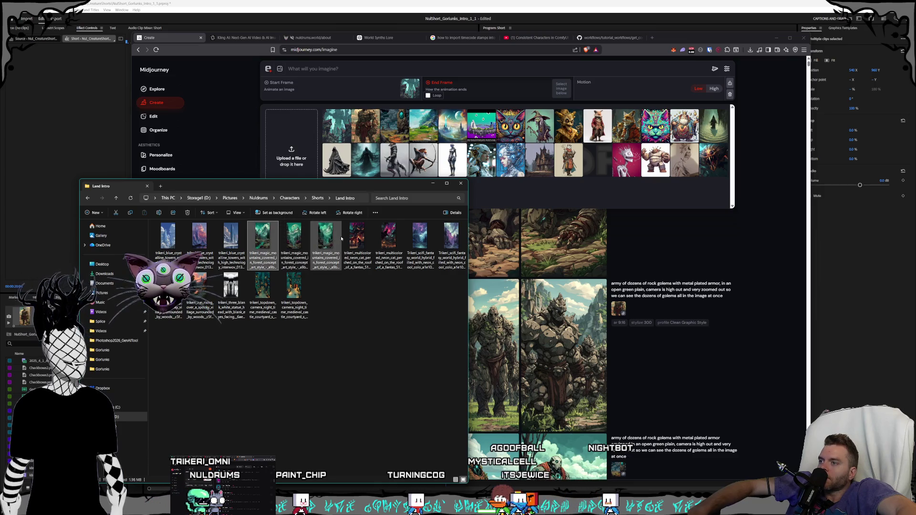
{"action": "left_click_drag", "start_coordinate": [327, 244], "coordinate": [292, 158]}
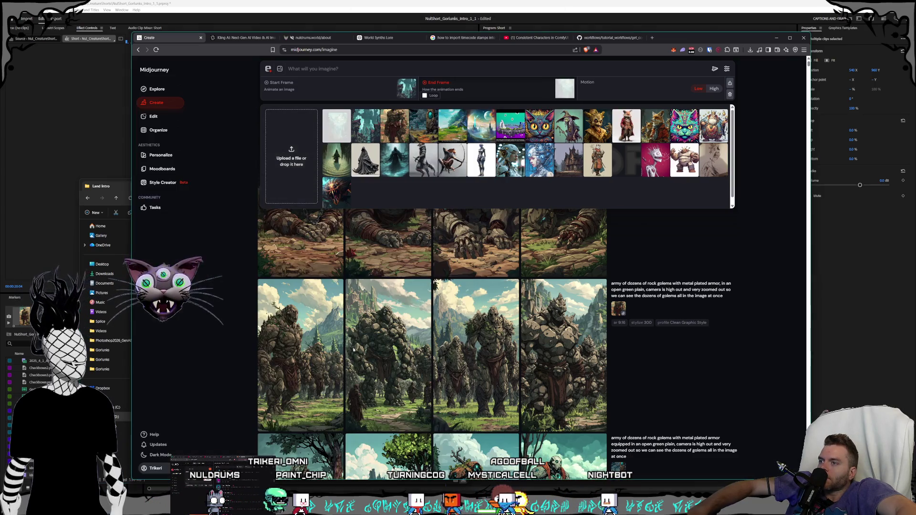
{"action": "left_click", "coordinate": [117, 187]}
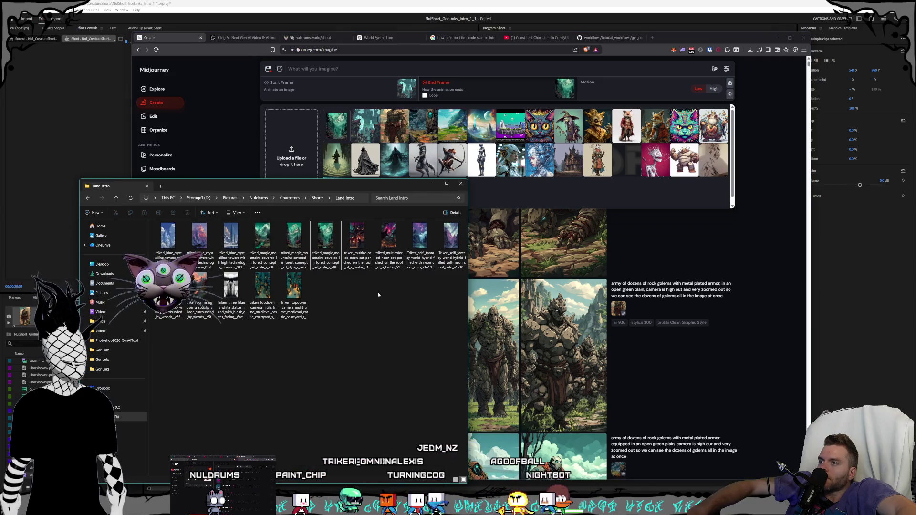
Step: Preview the neon cat and sci-fi fantasy images in the Land Intro folder
{"action": "double_click", "coordinate": [372, 257]}
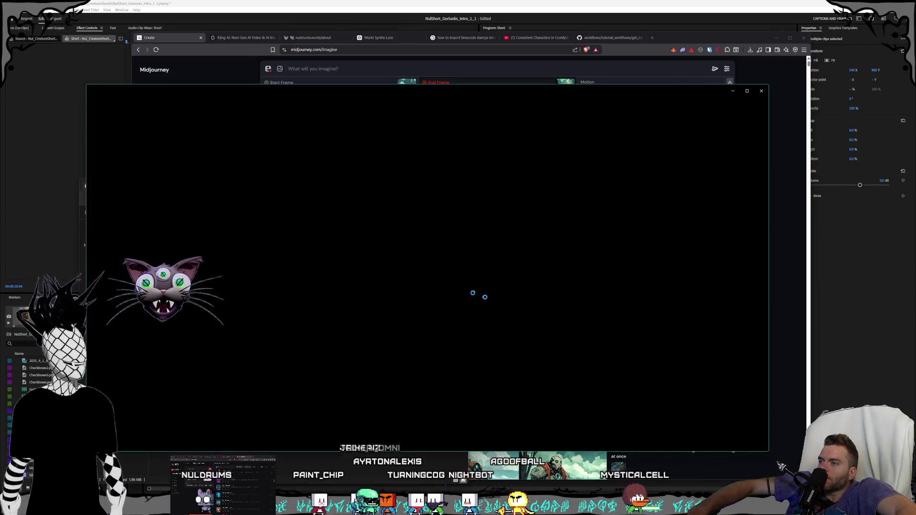
{"action": "left_click", "coordinate": [762, 91]}
{"action": "double_click", "coordinate": [420, 236]}
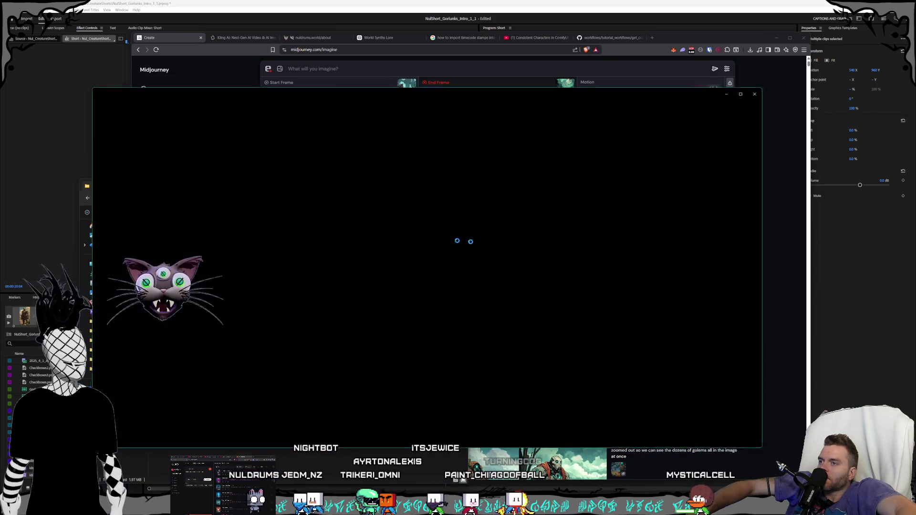
{"action": "left_click", "coordinate": [762, 90]}
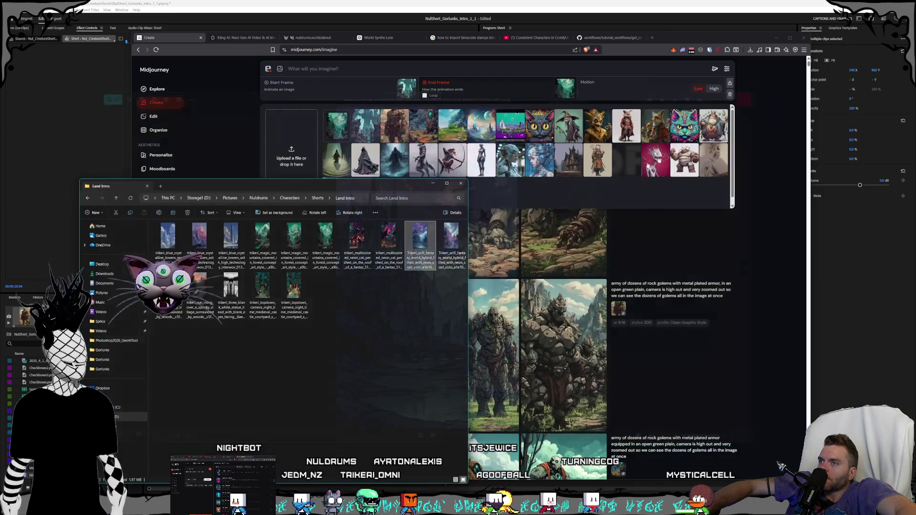
{"action": "double_click", "coordinate": [451, 236]}
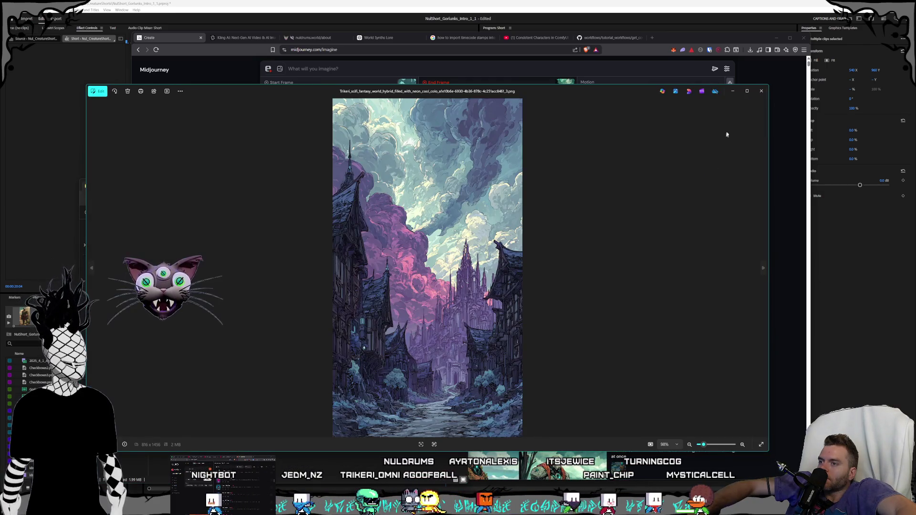
{"action": "left_click", "coordinate": [761, 91]}
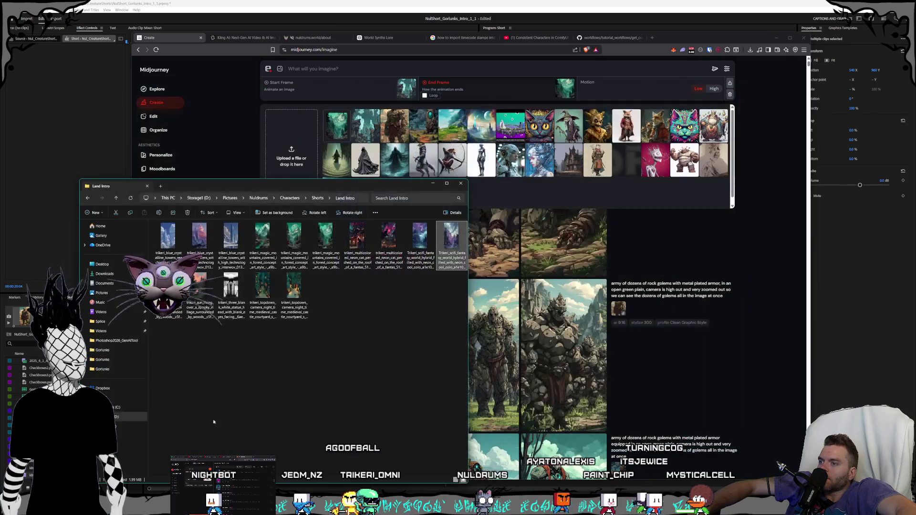
Step: Browse the Noble Reds and Shade Shifters folders in Shorts, then open Synthsistants
{"action": "left_click", "coordinate": [316, 198]}
{"action": "double_click", "coordinate": [200, 285]}
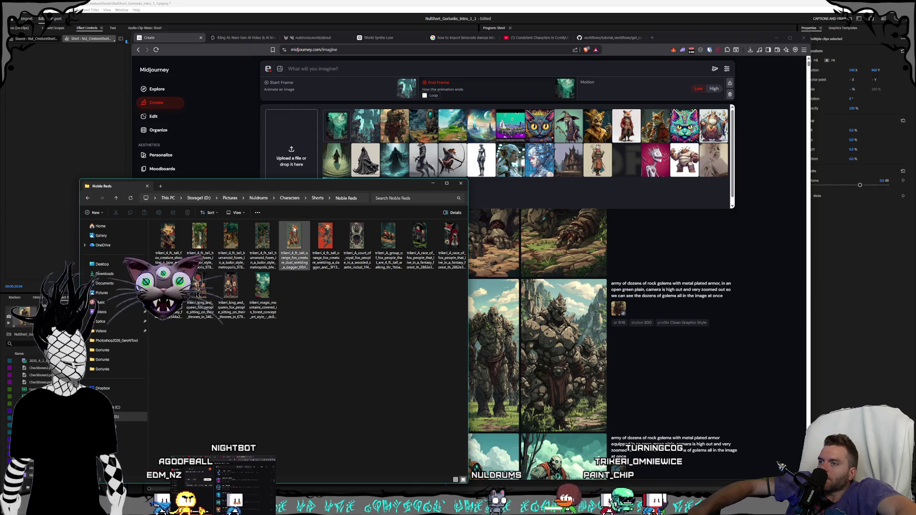
{"action": "key", "text": "alt+Left"}
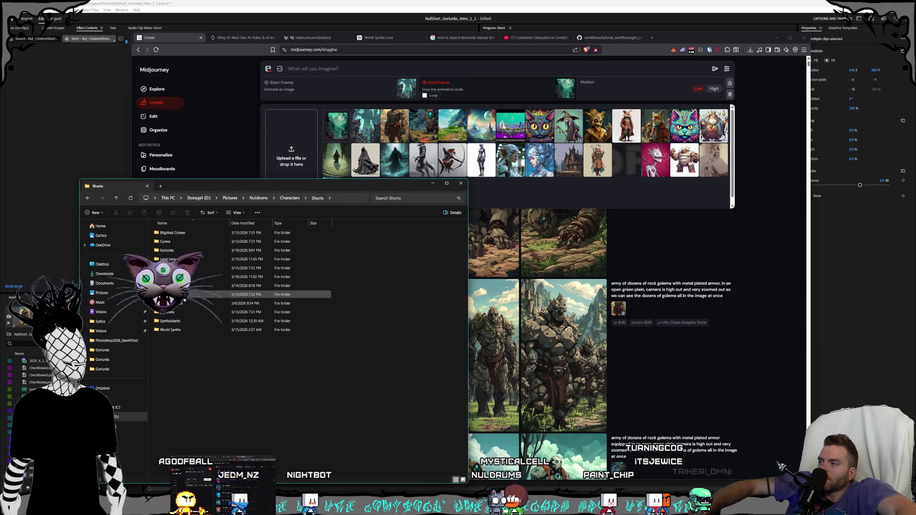
{"action": "double_click", "coordinate": [188, 310]}
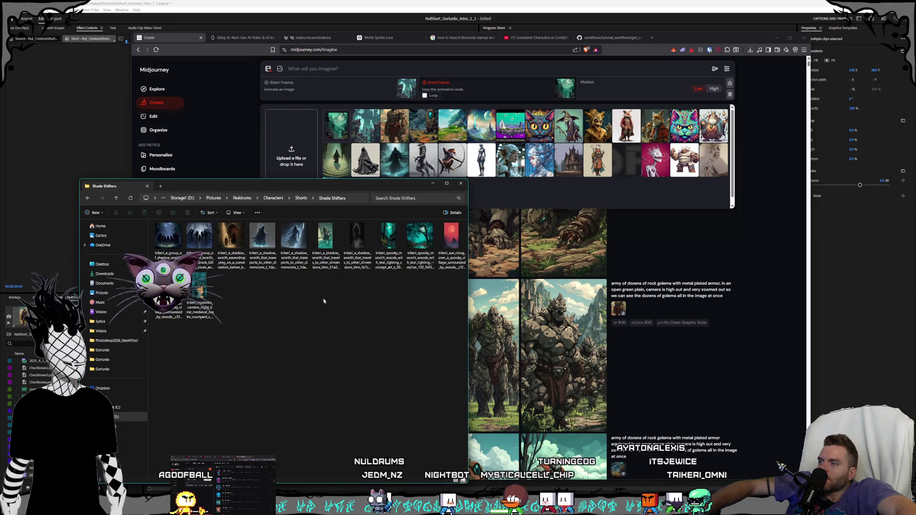
{"action": "left_click", "coordinate": [303, 199]}
{"action": "double_click", "coordinate": [188, 321]}
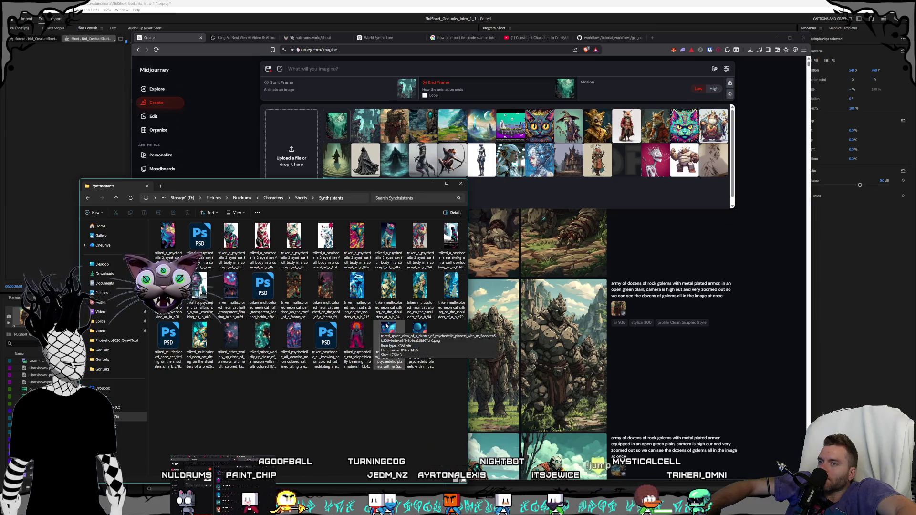
Step: Preview the neon cat and space-planets images, then upload the planets image to Midjourney
{"action": "double_click", "coordinate": [461, 300]}
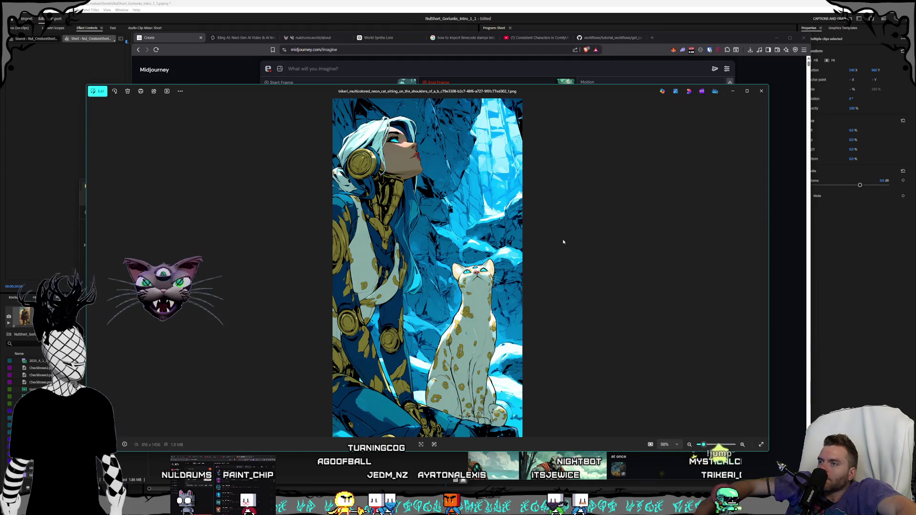
{"action": "left_click", "coordinate": [760, 92]}
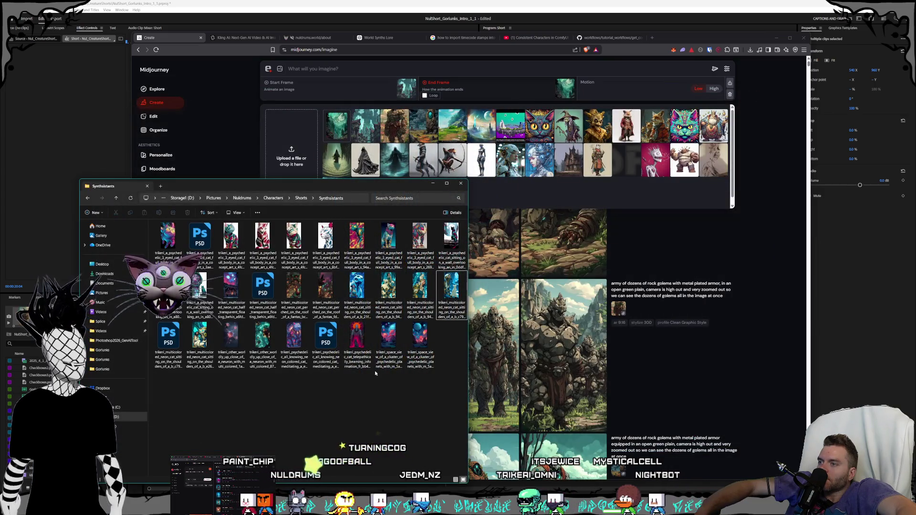
{"action": "left_click", "coordinate": [393, 360]}
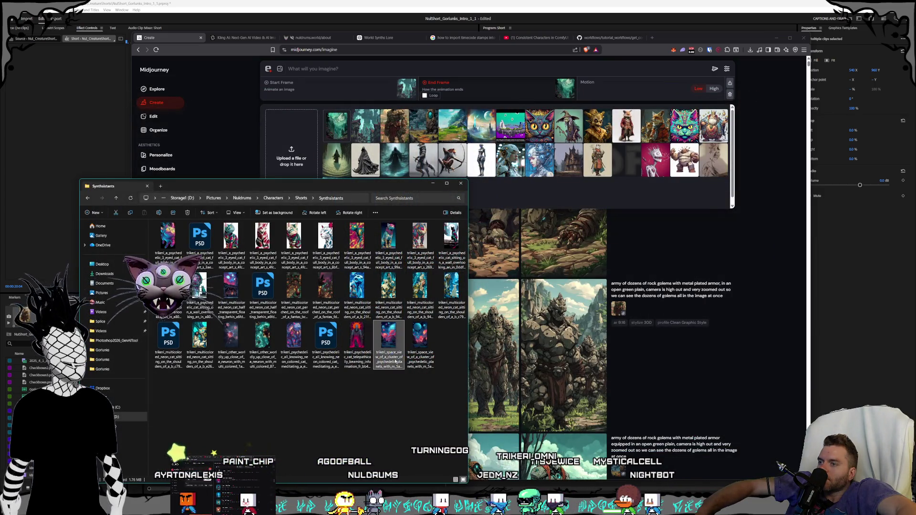
{"action": "double_click", "coordinate": [392, 360]}
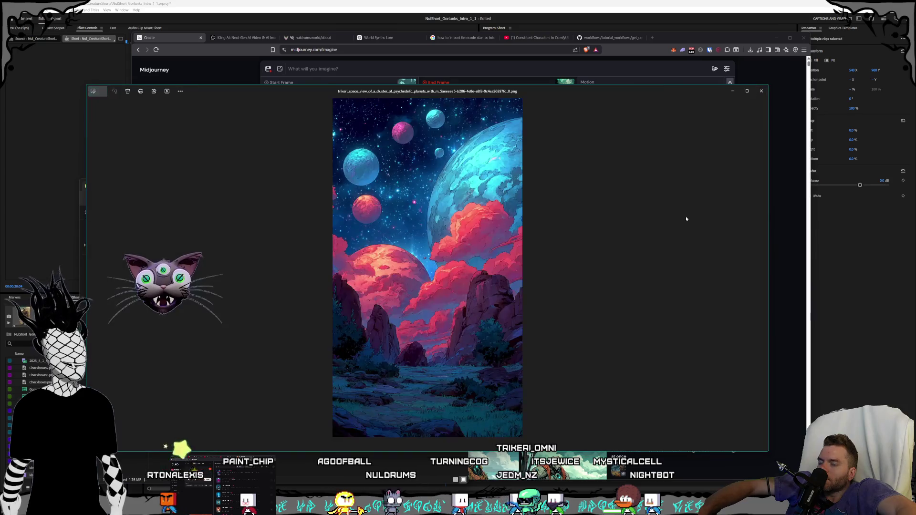
{"action": "left_click", "coordinate": [760, 92]}
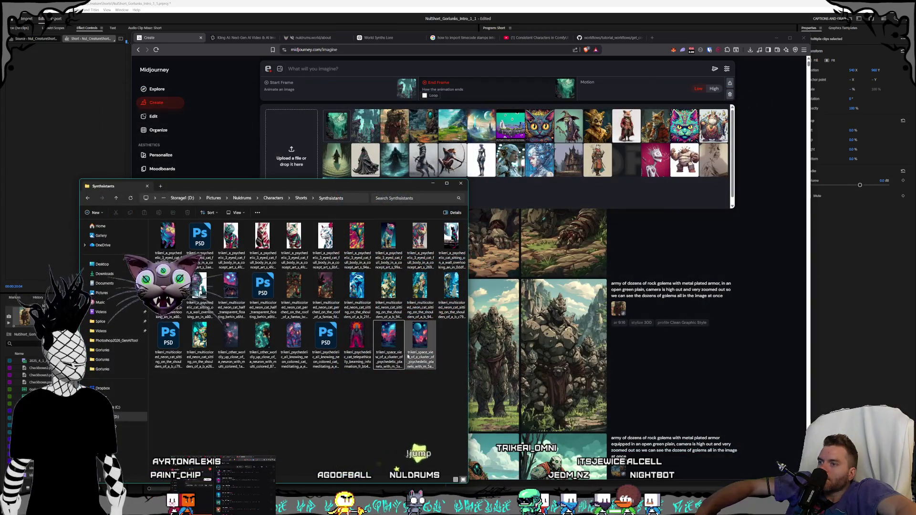
{"action": "mouse_move", "coordinate": [391, 347]}
{"action": "left_mouse_down"}
{"action": "mouse_move", "coordinate": [329, 206]}
{"action": "mouse_move", "coordinate": [291, 155]}
{"action": "left_mouse_up"}
{"action": "left_click", "coordinate": [116, 203]}
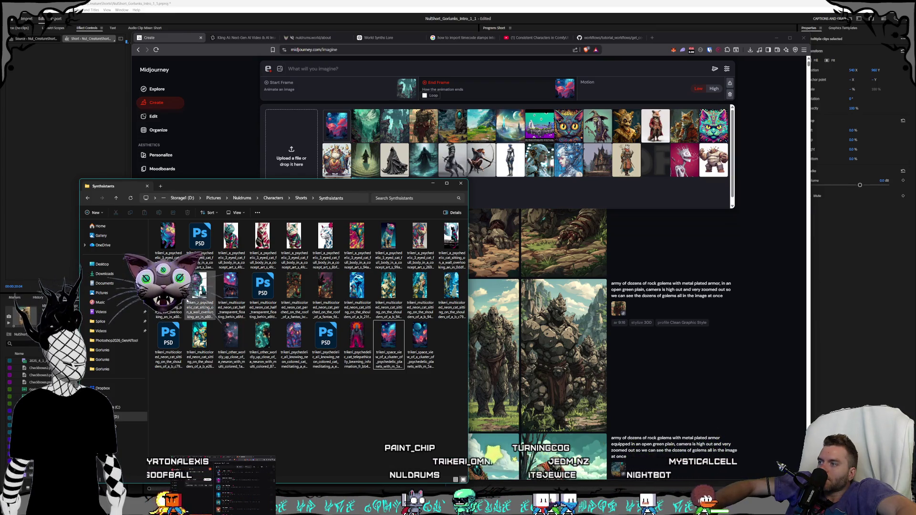
Step: Preview the psychedelic cat-on-a-wall image and upload one more Synthsistants image
{"action": "double_click", "coordinate": [388, 341]}
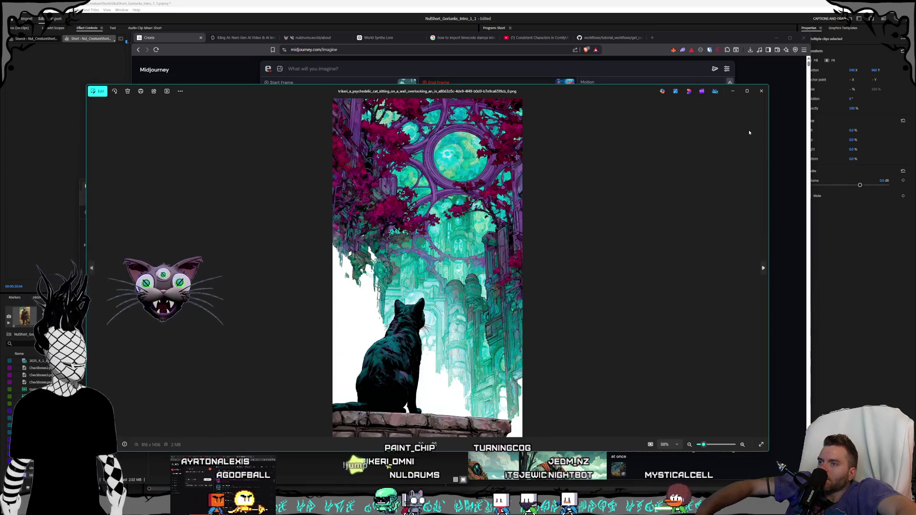
{"action": "left_click", "coordinate": [761, 90]}
{"action": "left_click_drag", "start_coordinate": [191, 310], "coordinate": [291, 157]}
{"action": "left_click", "coordinate": [125, 198]}
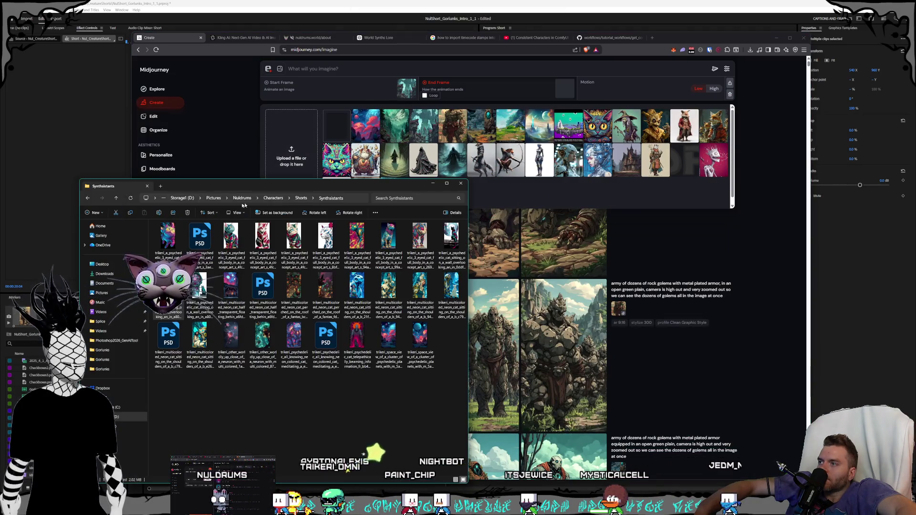
Step: Open the Gorlunks folder and preview the rock golem army image
{"action": "left_click", "coordinate": [303, 199]}
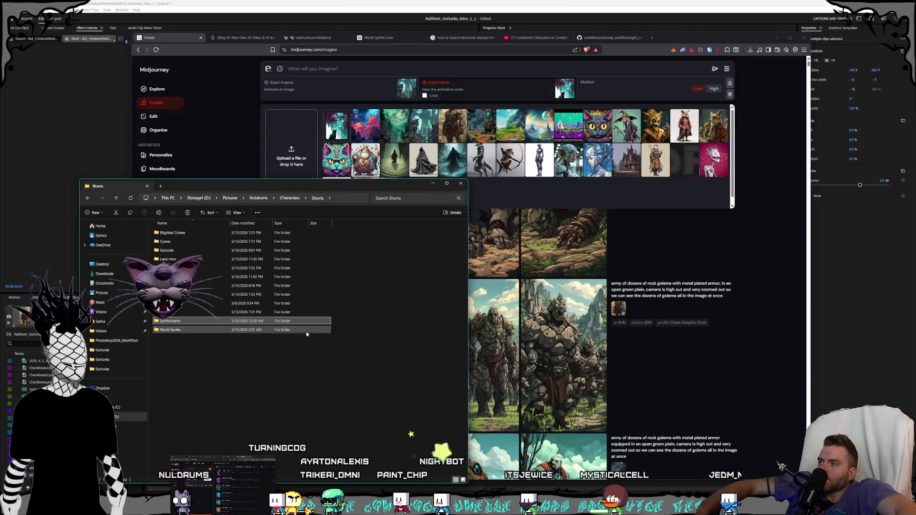
{"action": "double_click", "coordinate": [189, 250]}
{"action": "left_click", "coordinate": [204, 249]}
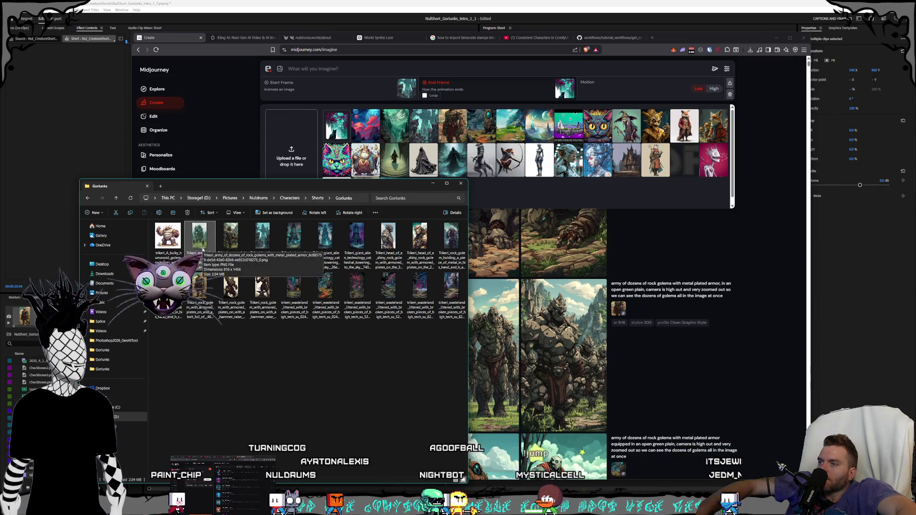
{"action": "double_click", "coordinate": [202, 248]}
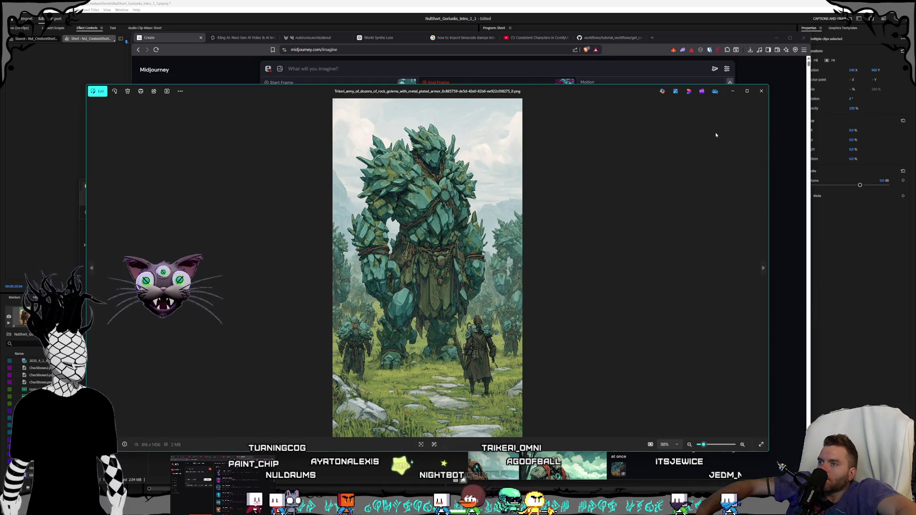
{"action": "left_click", "coordinate": [761, 91]}
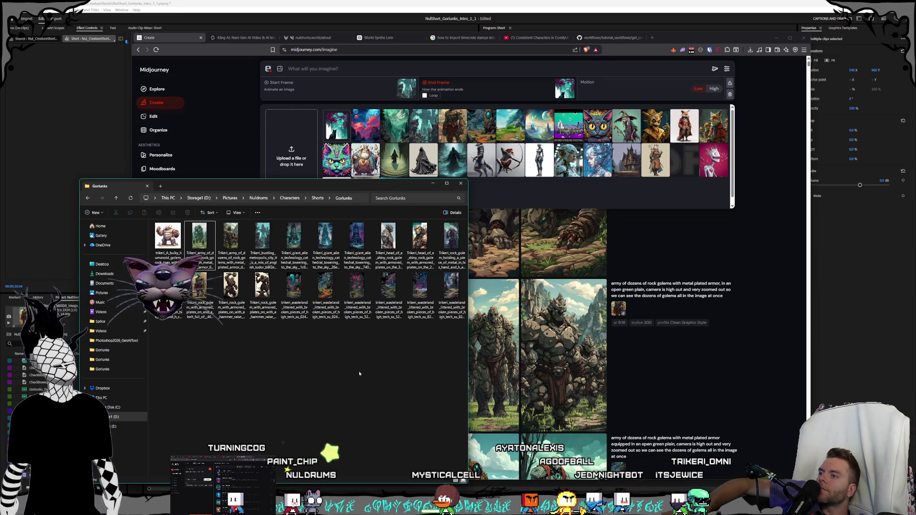
Step: Preview the bustling metropolis image, then in Midjourney remove the end frame image
{"action": "double_click", "coordinate": [262, 235]}
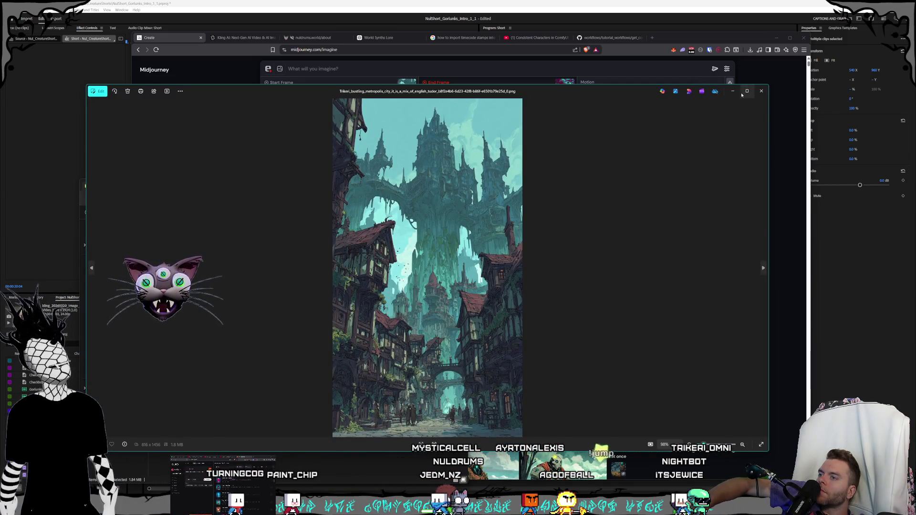
{"action": "mouse_move", "coordinate": [746, 90]}
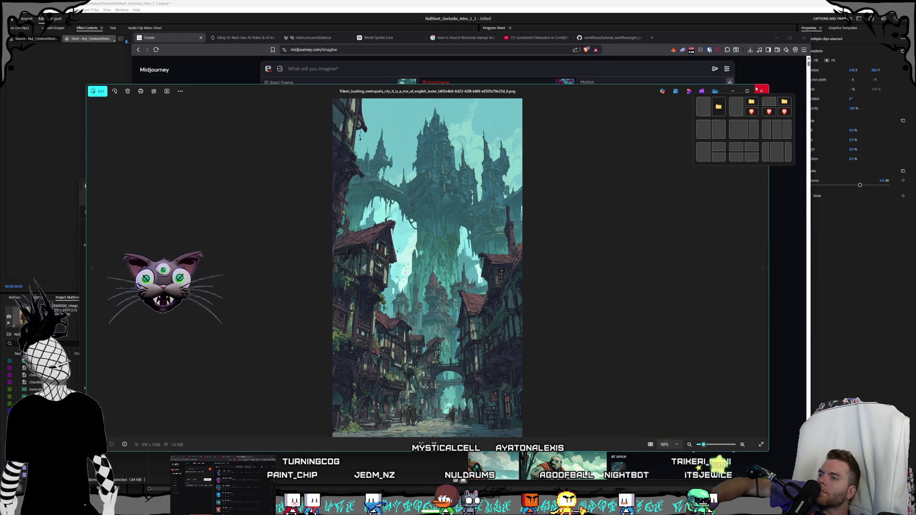
{"action": "left_click", "coordinate": [758, 90]}
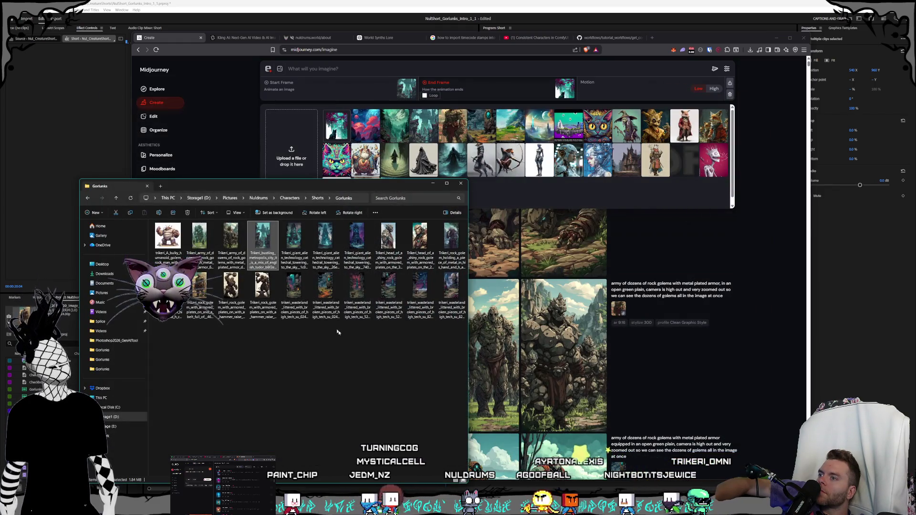
{"action": "left_click", "coordinate": [178, 39]}
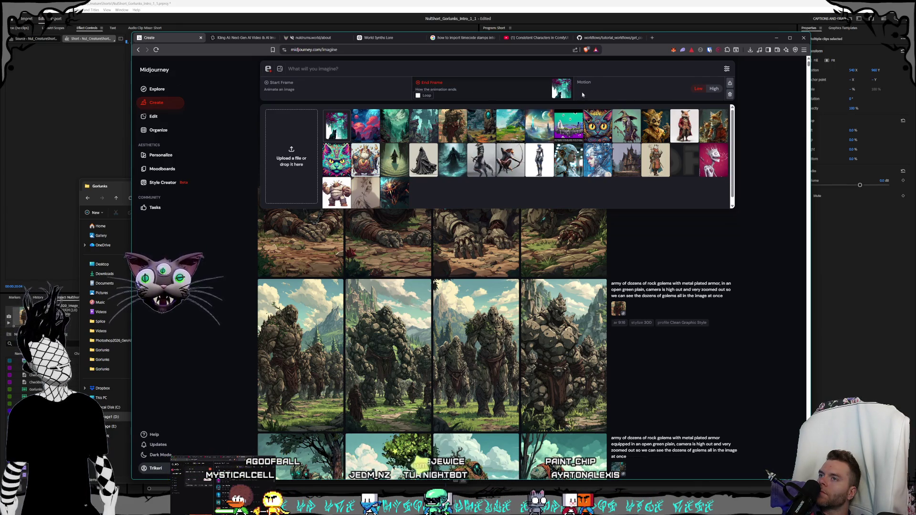
{"action": "left_click", "coordinate": [566, 83]}
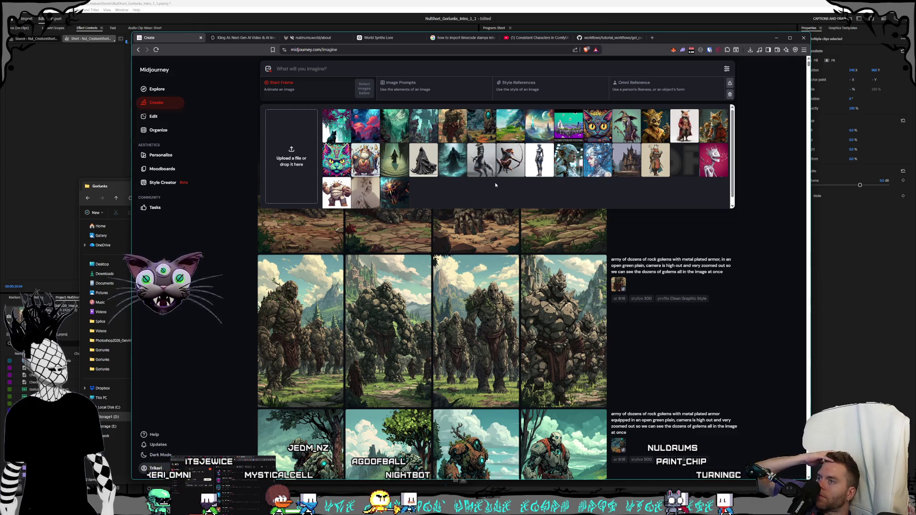
Step: Close the expanded prompt panel and open the spiky rock golem army image in detail
{"action": "left_click", "coordinate": [727, 244]}
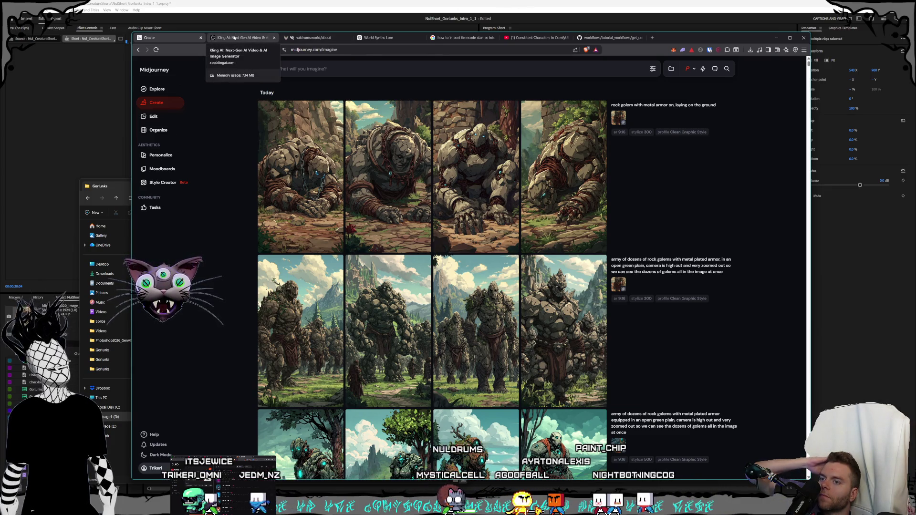
{"action": "left_click", "coordinate": [571, 318]}
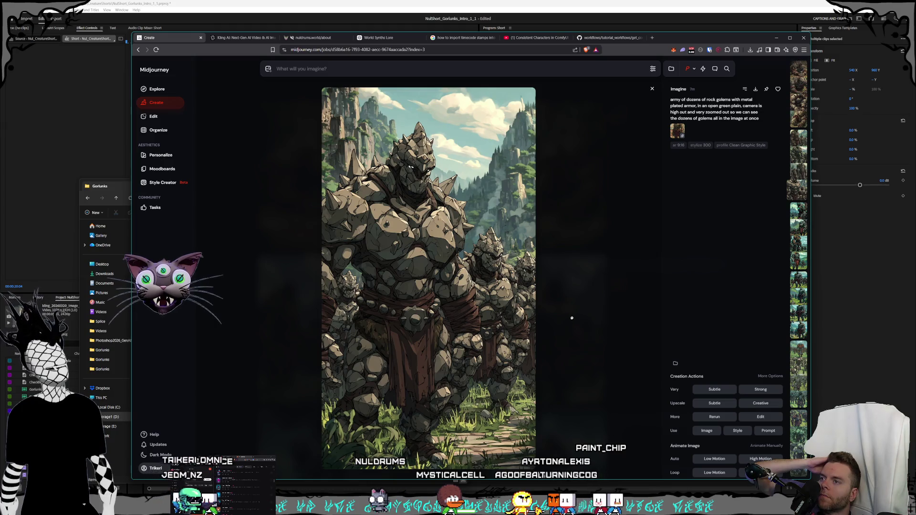
Step: Close the spiky golem image, scroll the feed, and switch to the Kling AI tab
{"action": "key", "text": "Escape"}
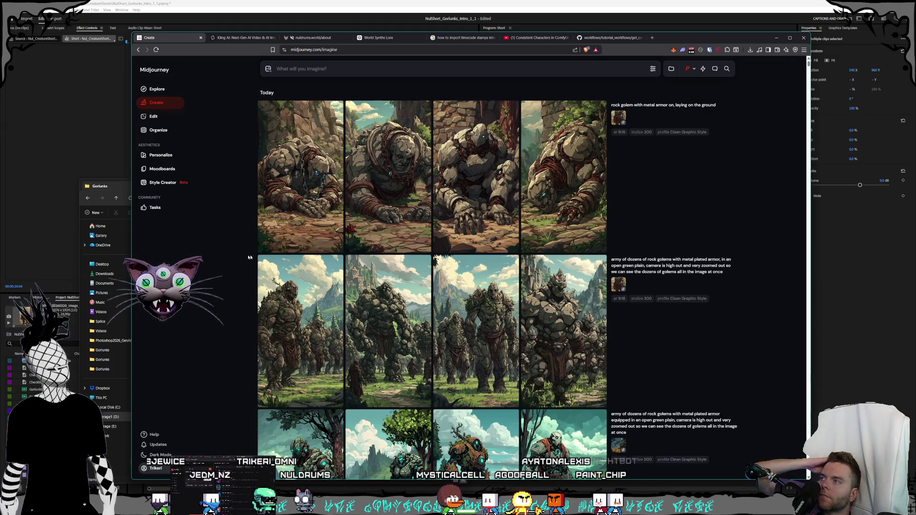
{"action": "scroll", "coordinate": [238, 259], "scroll_direction": "down", "scroll_amount": 15}
{"action": "scroll", "coordinate": [491, 249], "scroll_direction": "down", "scroll_amount": 10}
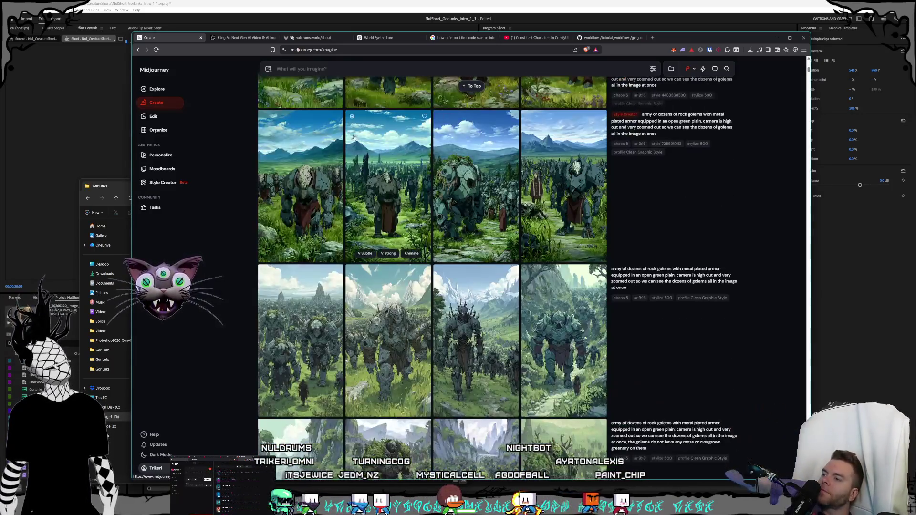
{"action": "key", "text": "ctrl+Tab"}
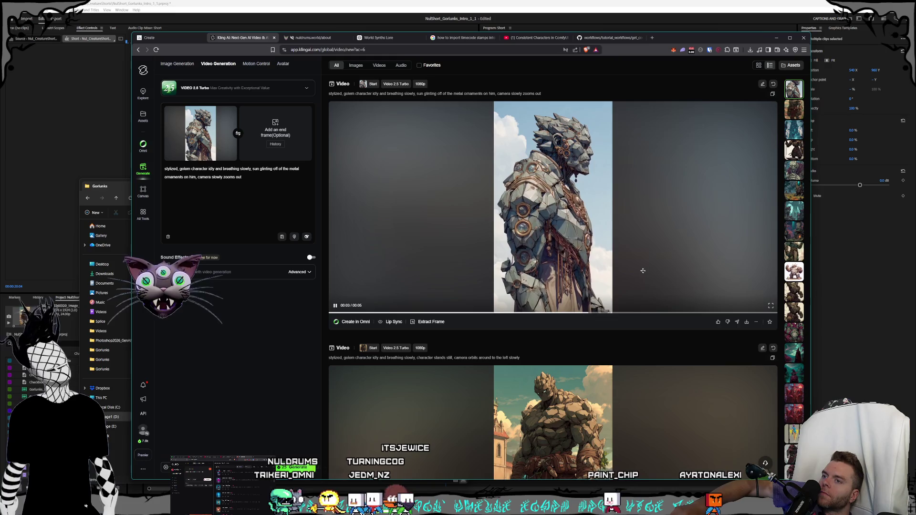
Step: Download the golem video and browse the save dialog from Videos into the Nuldrums folder
{"action": "mouse_move", "coordinate": [747, 323]}
{"action": "left_click", "coordinate": [749, 277]}
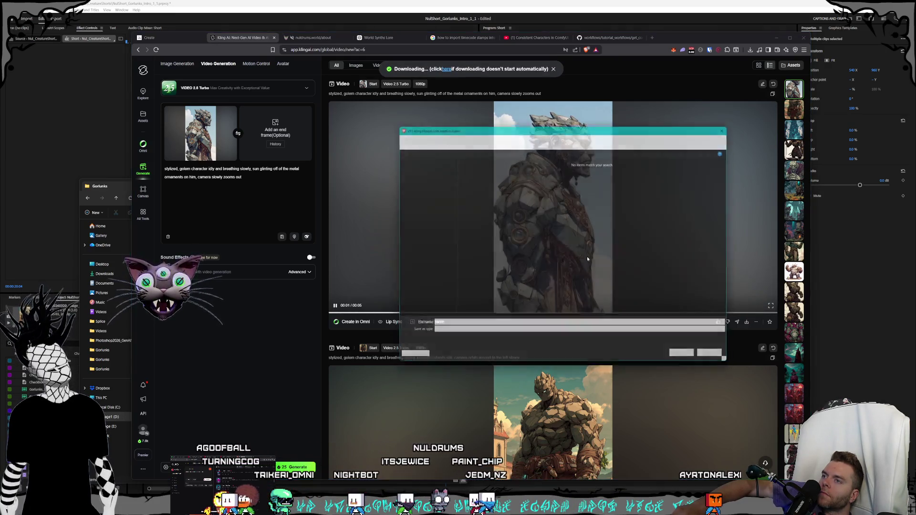
{"action": "left_click", "coordinate": [472, 136]}
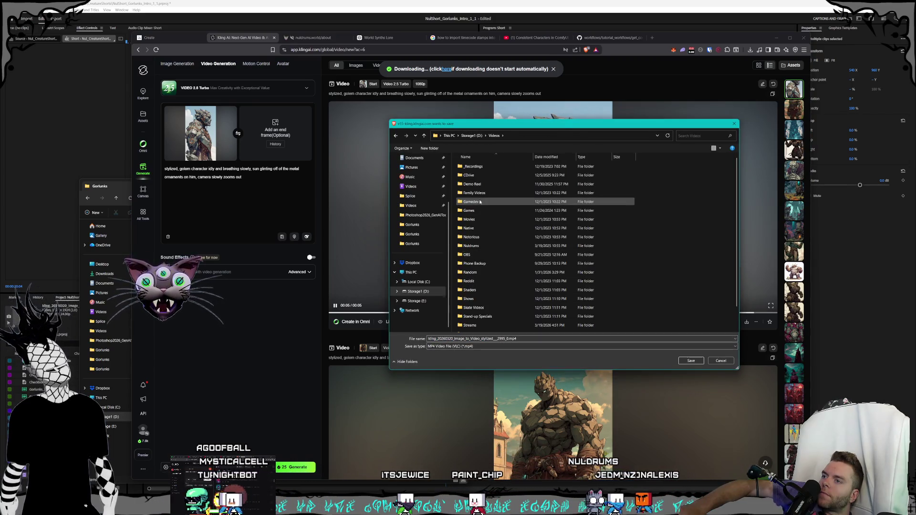
{"action": "left_click", "coordinate": [473, 193]}
{"action": "scroll", "coordinate": [481, 238], "scroll_direction": "down", "scroll_amount": 1}
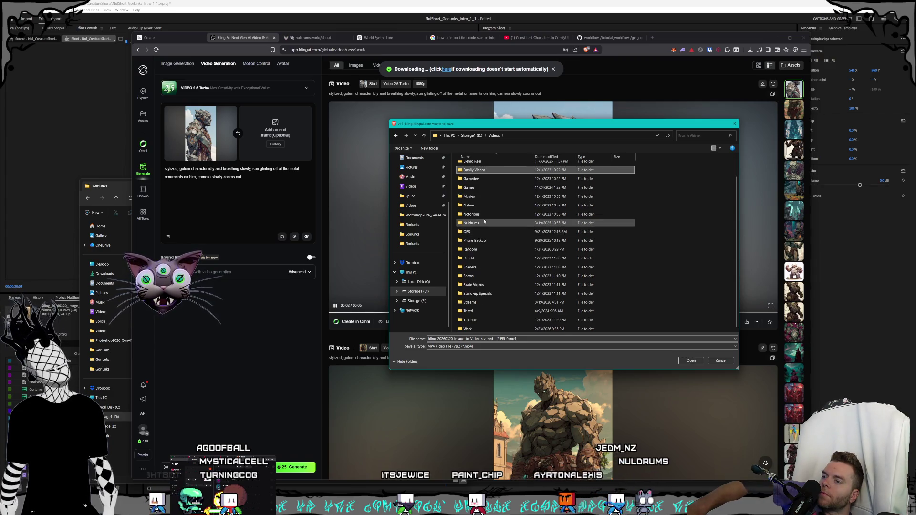
{"action": "double_click", "coordinate": [470, 223]}
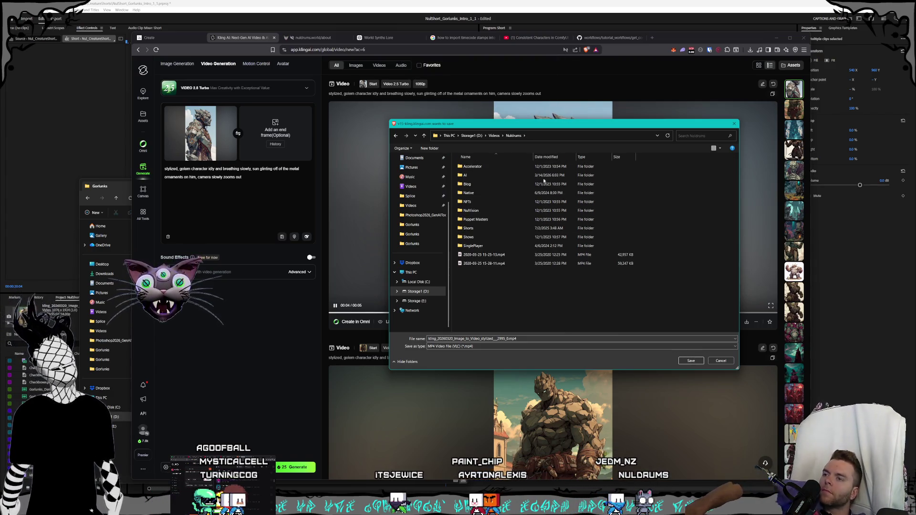
Step: Save the mp4 into Shorts > Creatures > Gorlunks and start the clip's preview
{"action": "left_click", "coordinate": [499, 220]}
{"action": "left_click", "coordinate": [500, 221]}
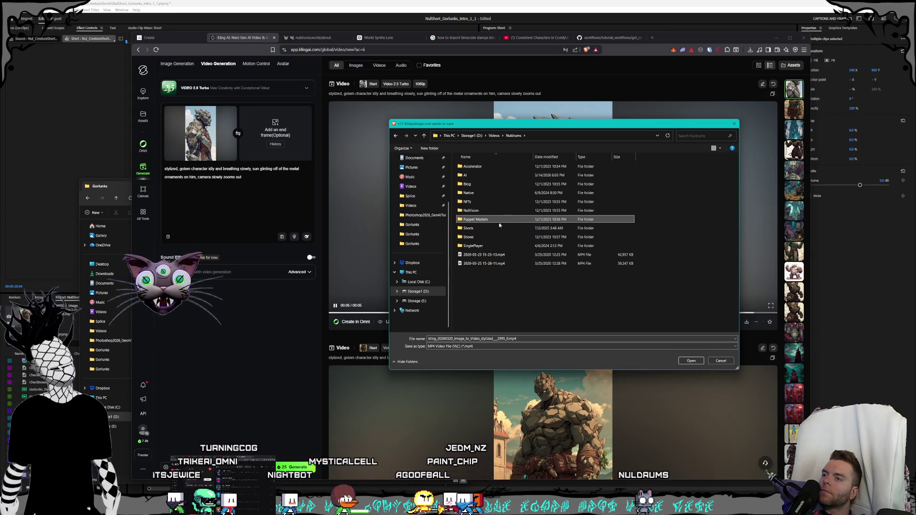
{"action": "double_click", "coordinate": [499, 228]}
{"action": "double_click", "coordinate": [479, 167]}
{"action": "left_click", "coordinate": [488, 185]}
{"action": "double_click", "coordinate": [488, 185]}
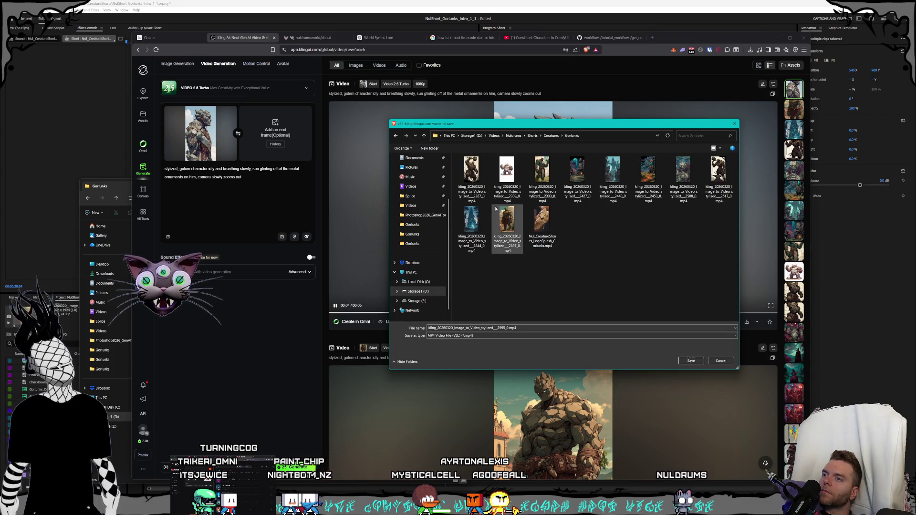
{"action": "left_click", "coordinate": [691, 360]}
{"action": "left_click", "coordinate": [642, 305]}
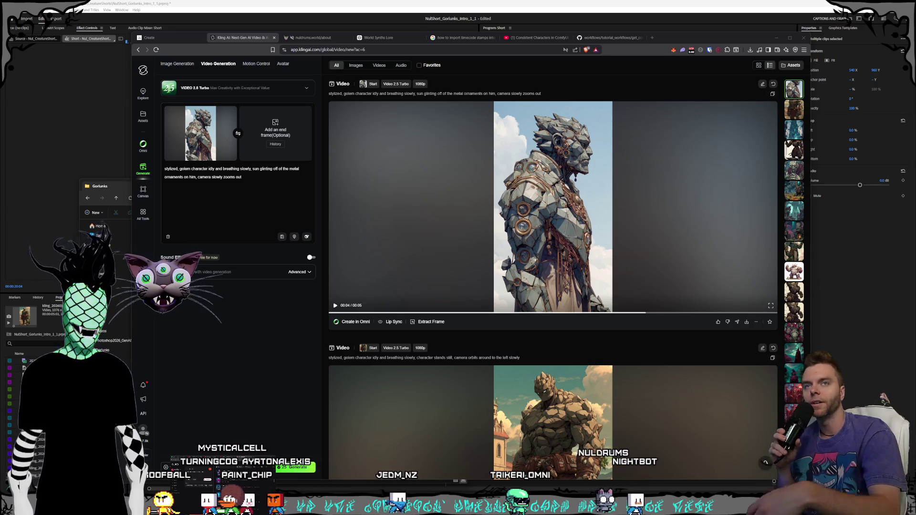
Step: Play the golem clip preview, check the Premiere edit, then switch to Midjourney's image creation page
{"action": "left_click", "coordinate": [613, 290]}
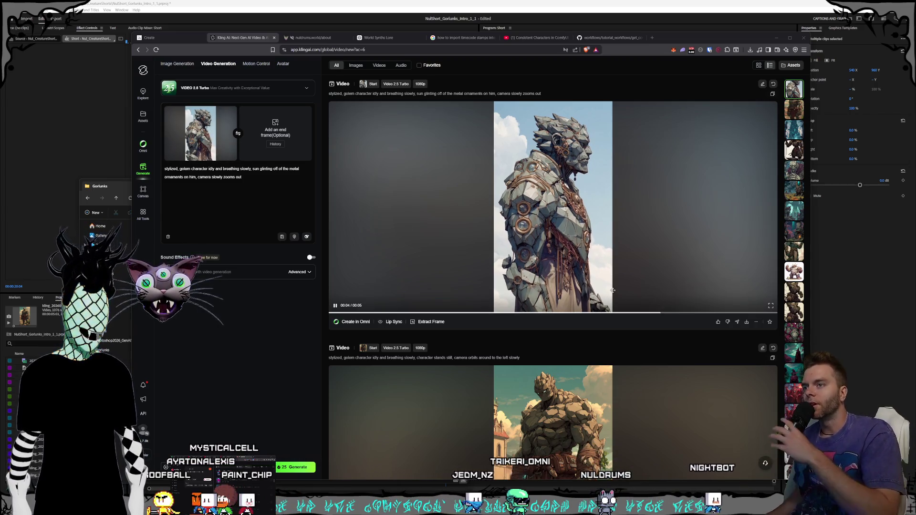
{"action": "left_click", "coordinate": [423, 1]}
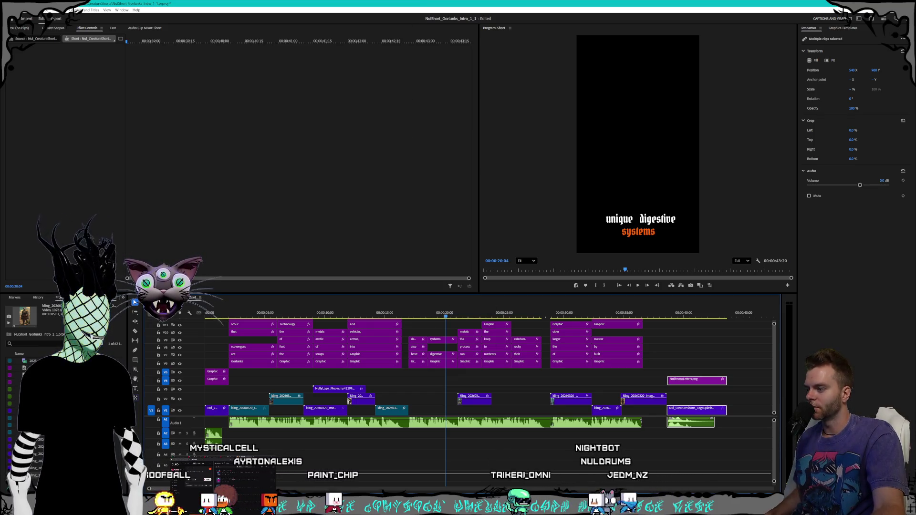
{"action": "key", "text": "alt+Tab"}
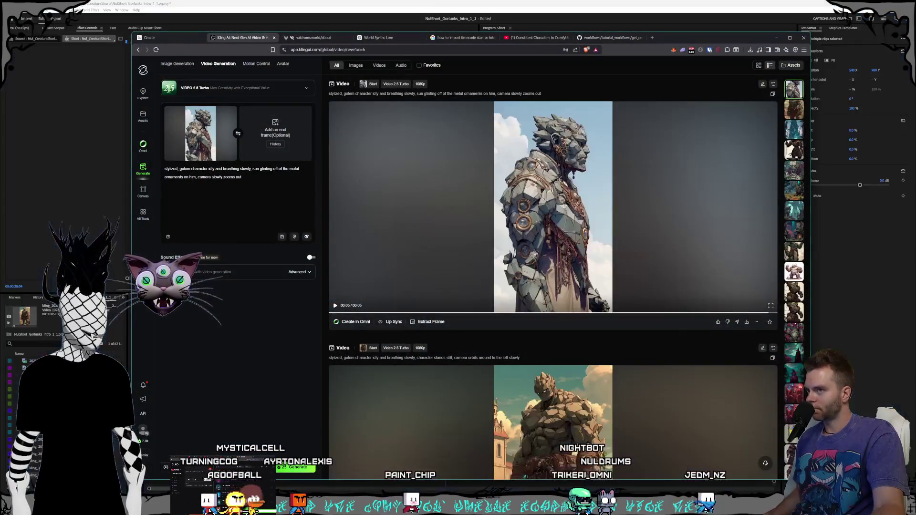
{"action": "left_click", "coordinate": [143, 431]}
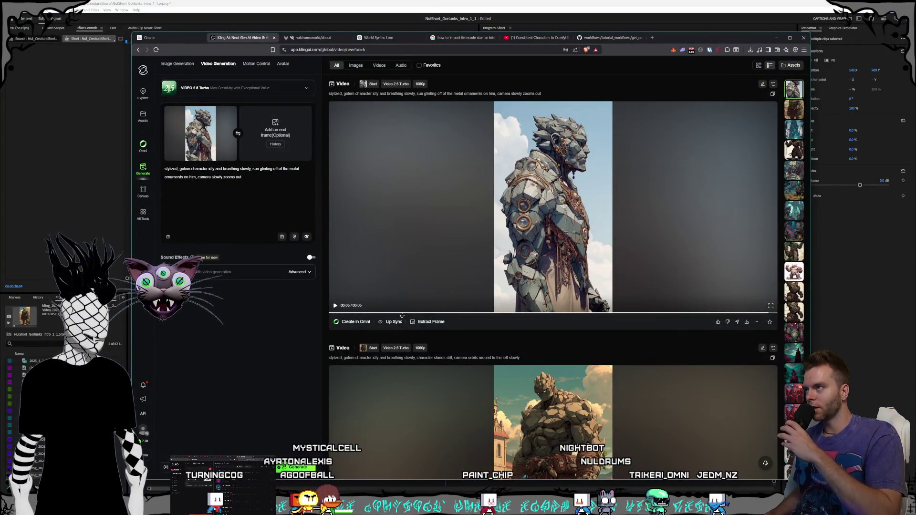
{"action": "left_click", "coordinate": [185, 38]}
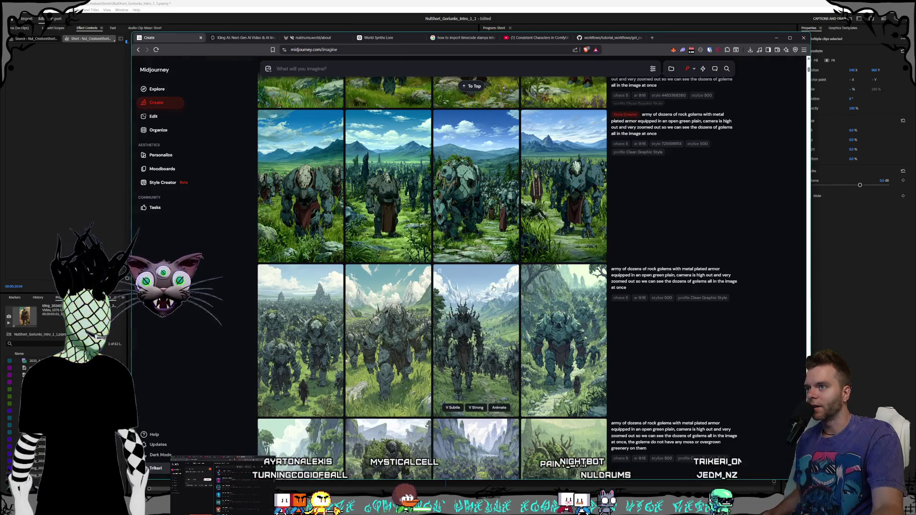
Step: Scroll to the top of the golem results and open the start frame image picker
{"action": "scroll", "coordinate": [560, 200], "scroll_direction": "up", "scroll_amount": 6}
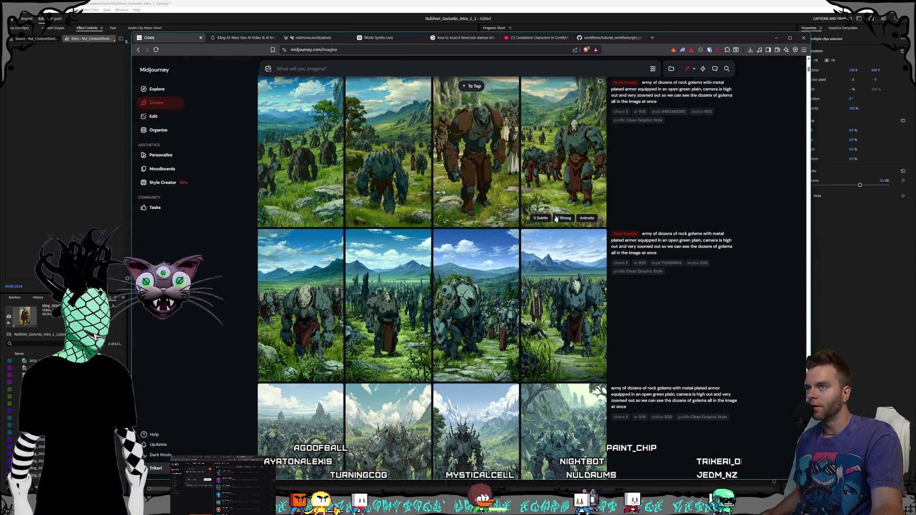
{"action": "scroll", "coordinate": [551, 318], "scroll_direction": "up", "scroll_amount": 10}
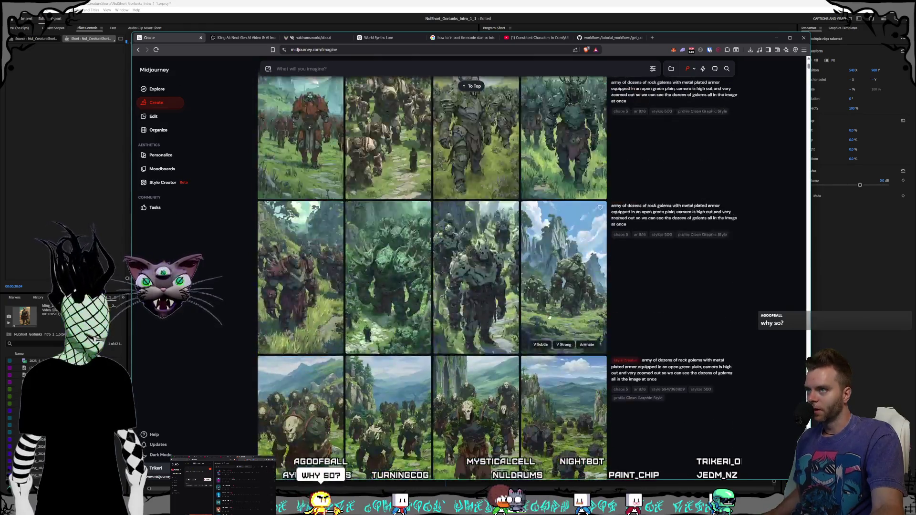
{"action": "scroll", "coordinate": [547, 314], "scroll_direction": "up", "scroll_amount": 4}
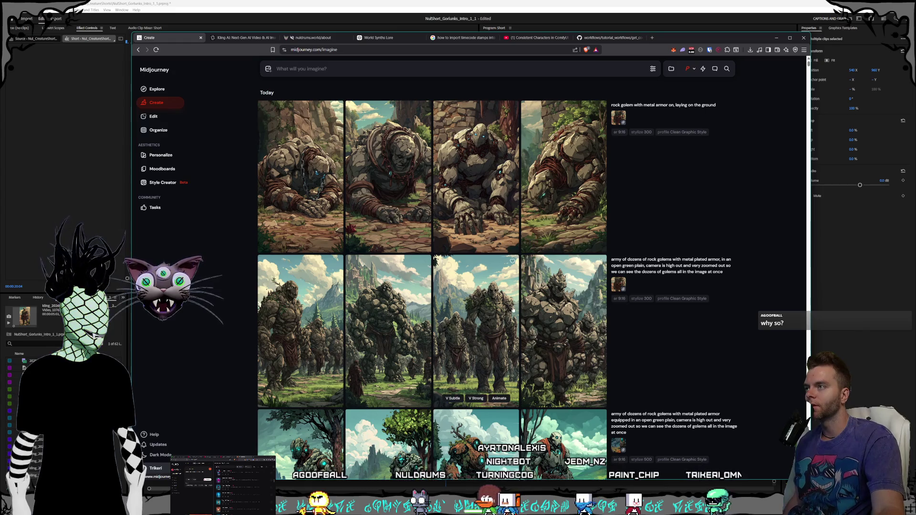
{"action": "left_click", "coordinate": [162, 183]}
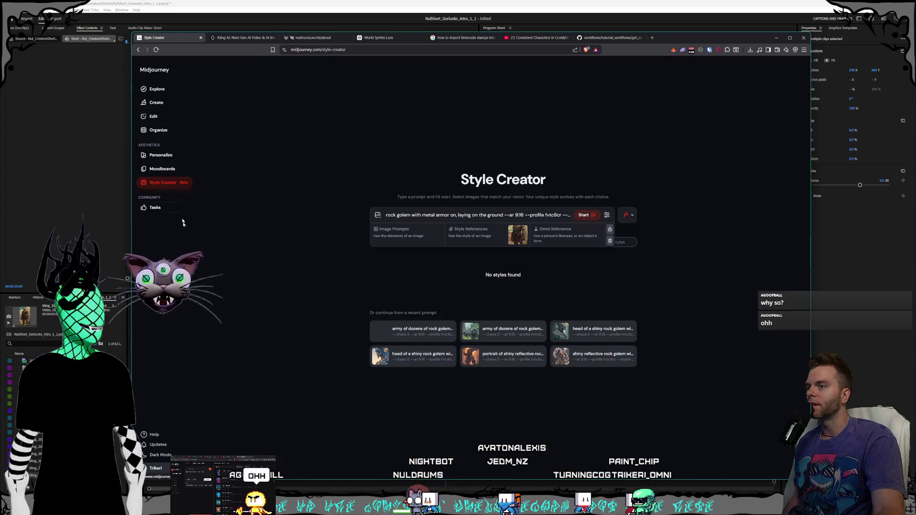
{"action": "left_click", "coordinate": [155, 102]}
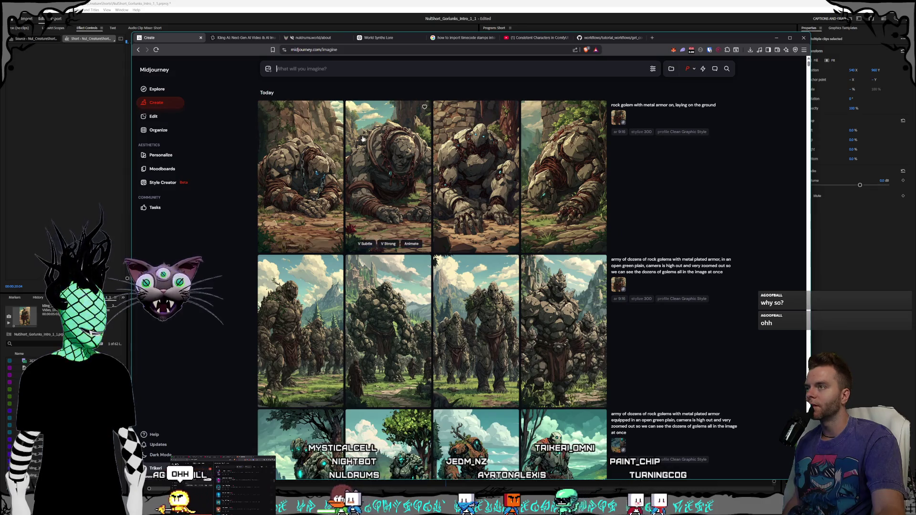
{"action": "left_click", "coordinate": [288, 83]}
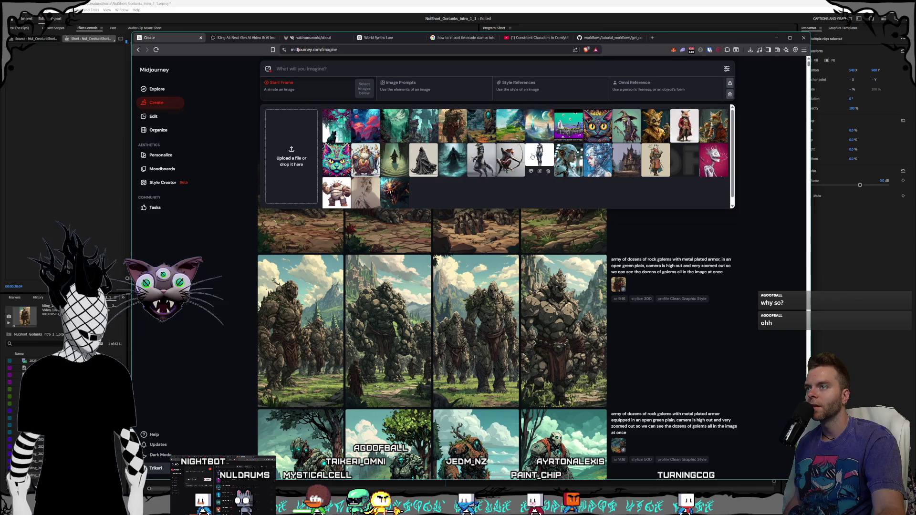
Step: Reuse the army of rock golems prompt with the teal forest image as a style reference
{"action": "left_click", "coordinate": [759, 277]}
{"action": "left_click", "coordinate": [727, 272]}
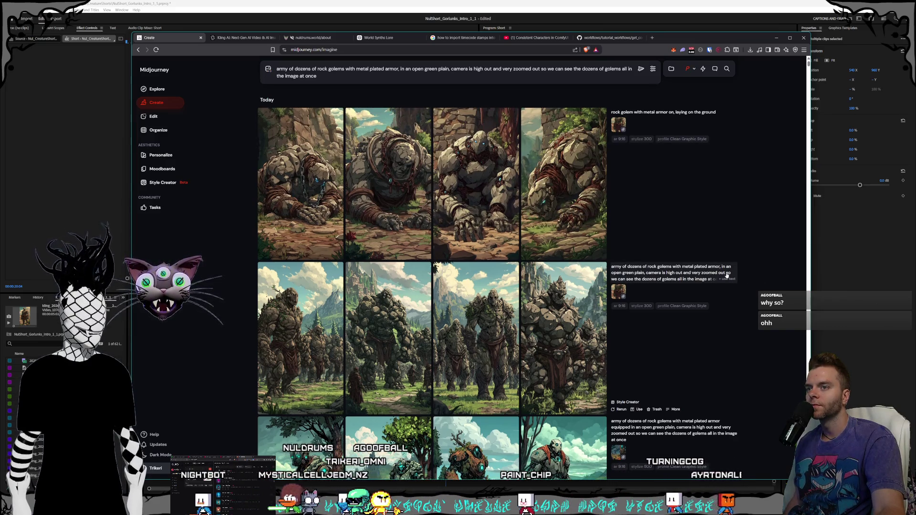
{"action": "left_click", "coordinate": [268, 69]}
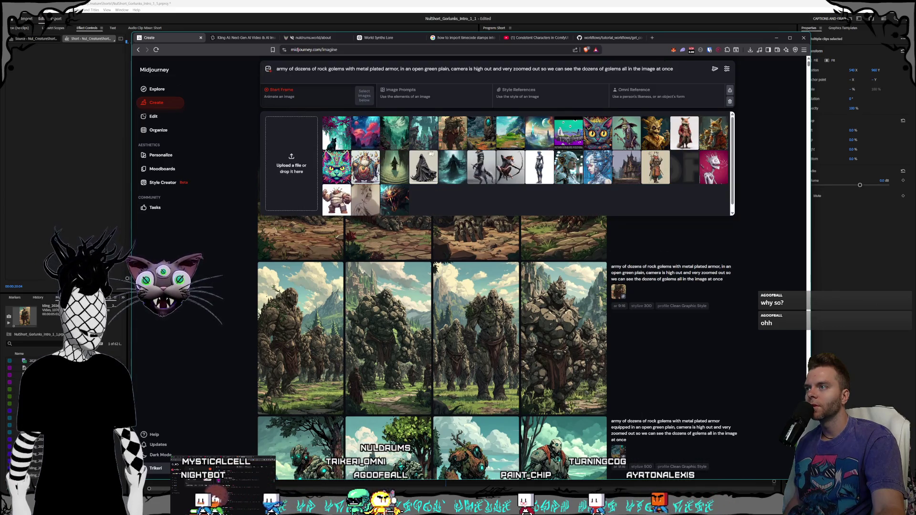
{"action": "left_click_drag", "start_coordinate": [394, 132], "coordinate": [515, 96]}
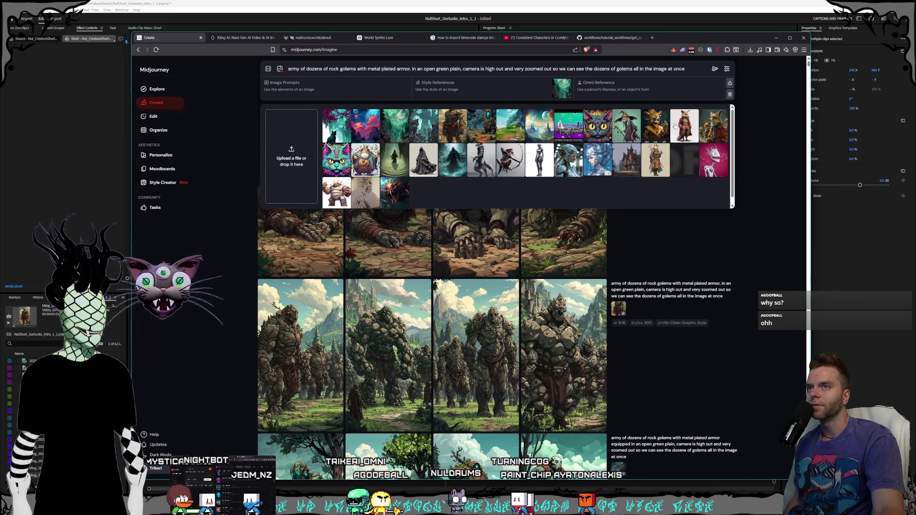
Step: Set the generation to 9:16 portrait and submit the army prompt
{"action": "left_click", "coordinate": [726, 69]}
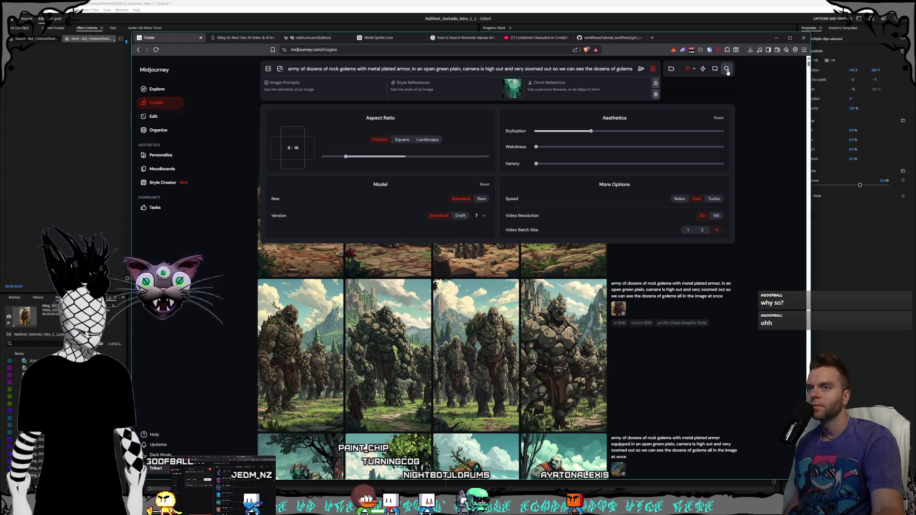
{"action": "left_click", "coordinate": [727, 70]}
{"action": "left_click", "coordinate": [727, 68]}
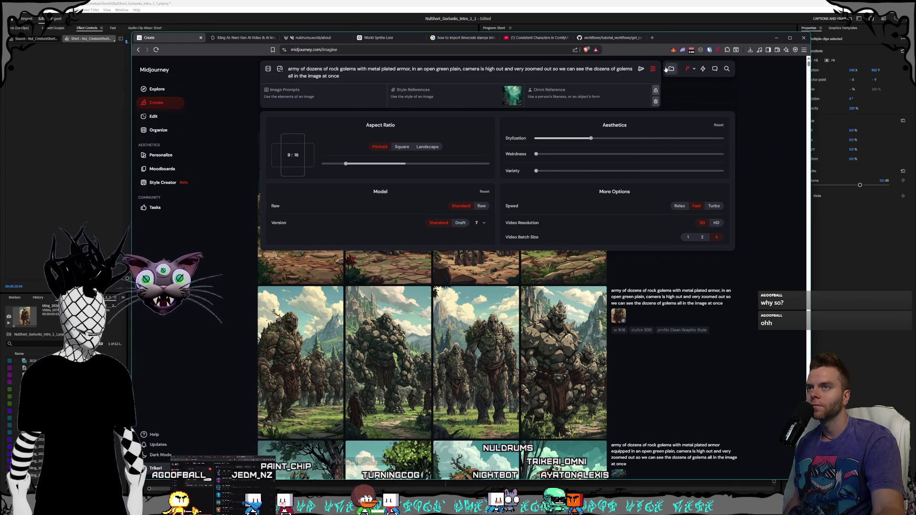
{"action": "left_click", "coordinate": [653, 69]}
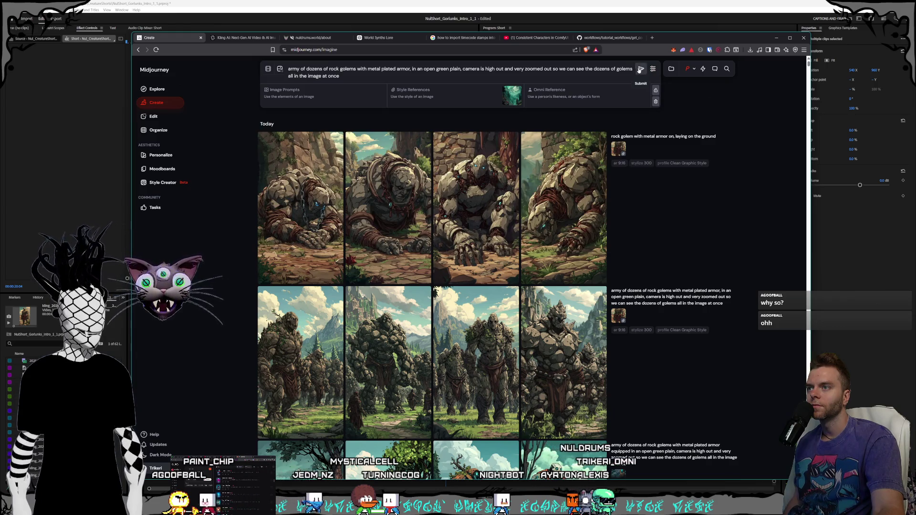
{"action": "left_click", "coordinate": [640, 70]}
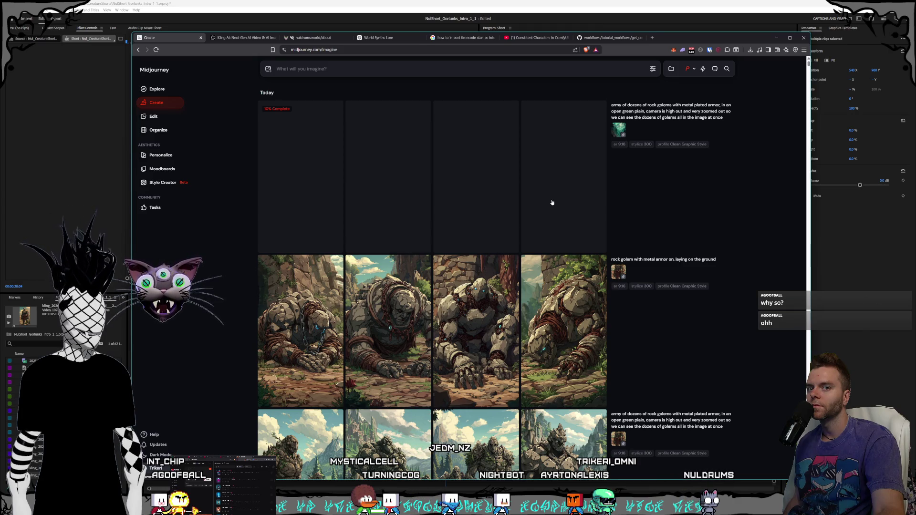
{"action": "scroll", "coordinate": [552, 202], "scroll_direction": "down", "scroll_amount": 10}
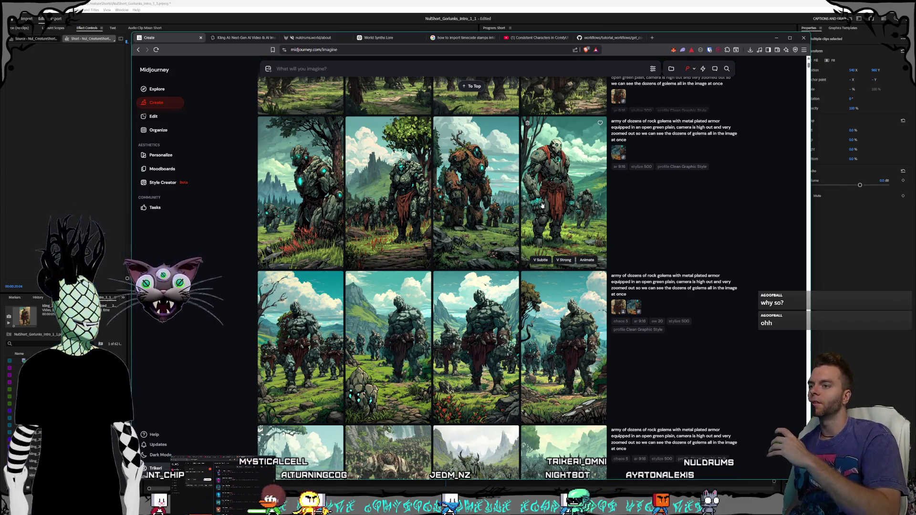
{"action": "scroll", "coordinate": [542, 205], "scroll_direction": "down", "scroll_amount": 5}
{"action": "scroll", "coordinate": [538, 226], "scroll_direction": "down", "scroll_amount": 10}
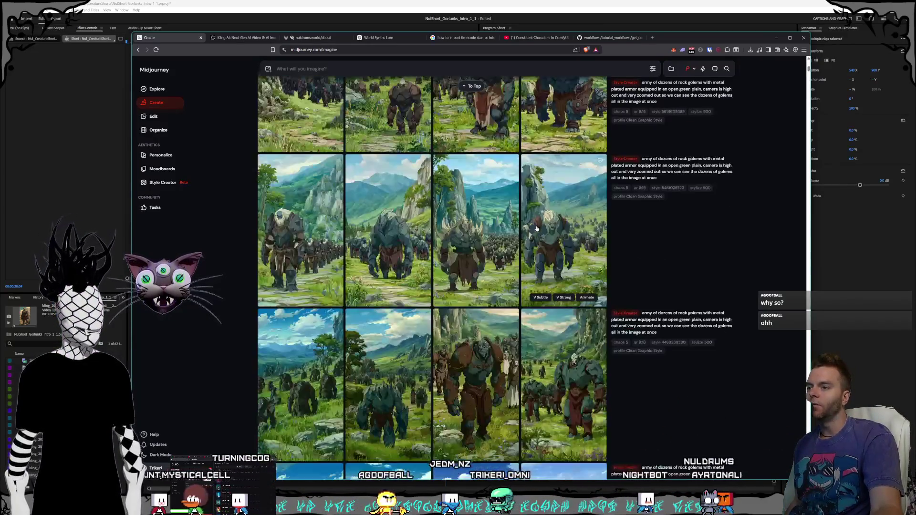
{"action": "scroll", "coordinate": [527, 237], "scroll_direction": "down", "scroll_amount": 10}
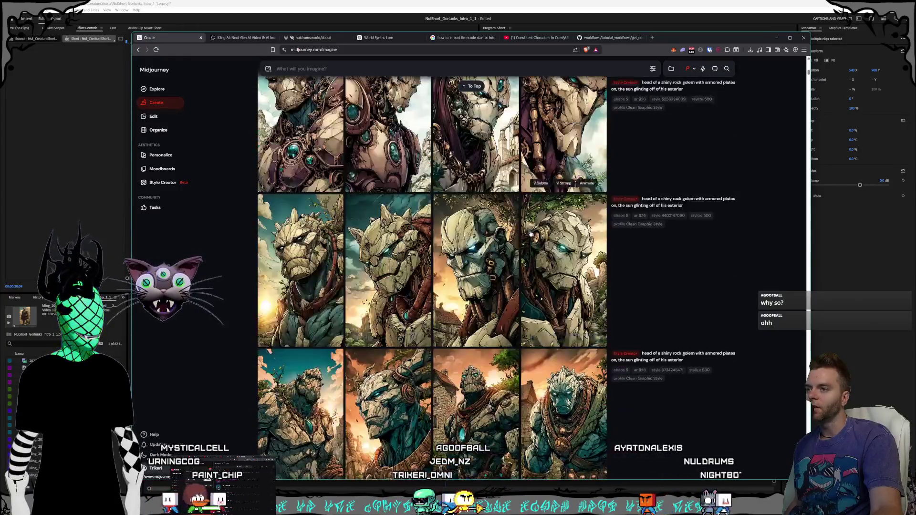
{"action": "scroll", "coordinate": [525, 241], "scroll_direction": "down", "scroll_amount": 4}
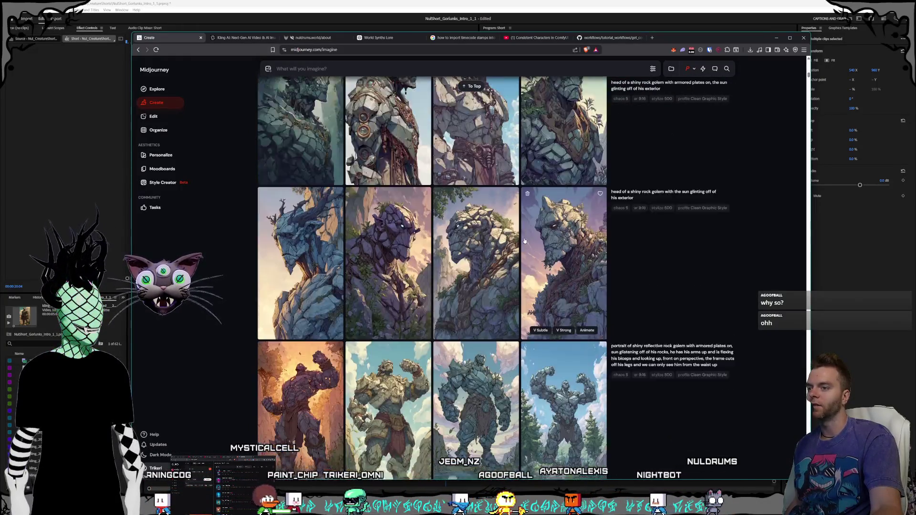
{"action": "left_click", "coordinate": [503, 257]}
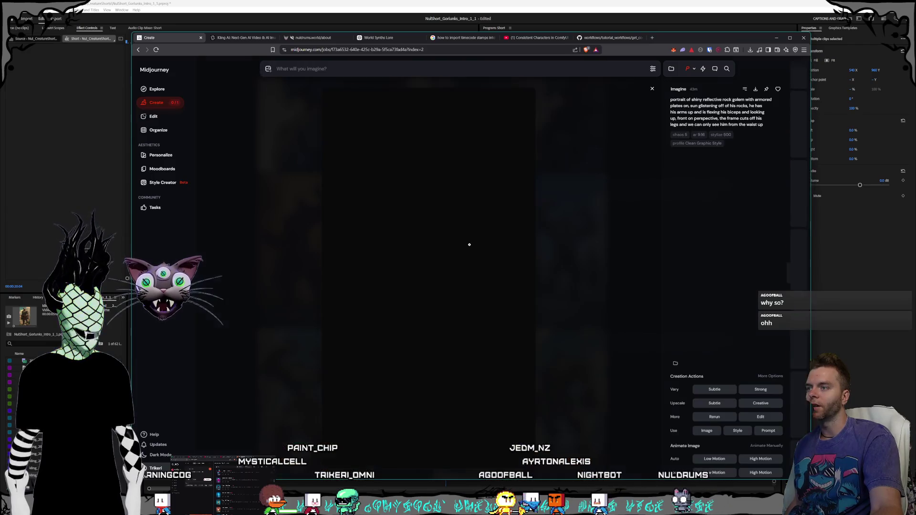
{"action": "left_click", "coordinate": [617, 298]}
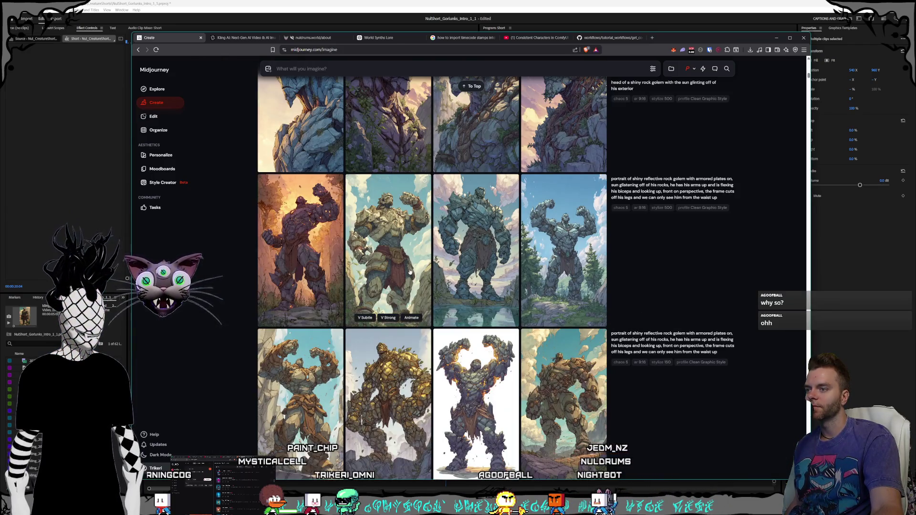
{"action": "scroll", "coordinate": [409, 271], "scroll_direction": "down", "scroll_amount": 3}
{"action": "left_click", "coordinate": [462, 261]}
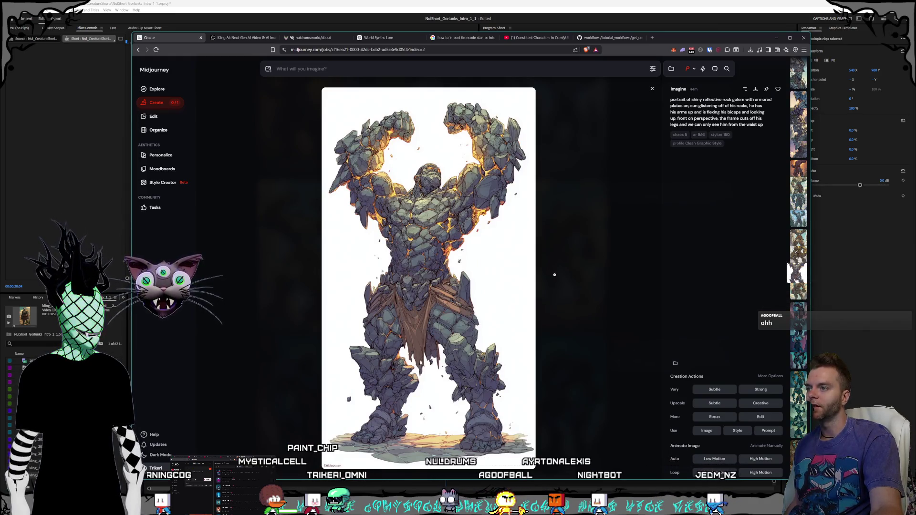
{"action": "left_click", "coordinate": [554, 274]}
{"action": "left_click", "coordinate": [493, 265]}
{"action": "left_click", "coordinate": [592, 274]}
{"action": "left_click", "coordinate": [491, 266]}
{"action": "left_click", "coordinate": [553, 274]}
{"action": "scroll", "coordinate": [525, 270], "scroll_direction": "down", "scroll_amount": 3}
{"action": "scroll", "coordinate": [525, 270], "scroll_direction": "down", "scroll_amount": 10}
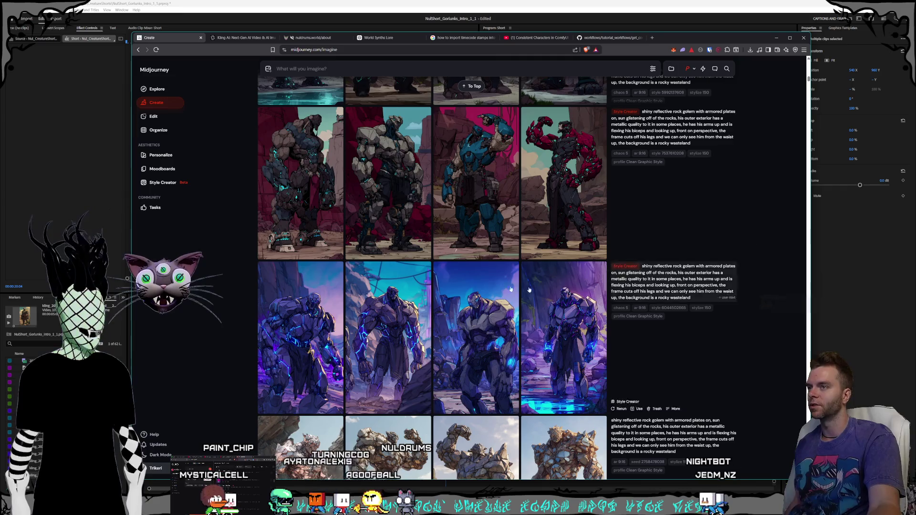
{"action": "scroll", "coordinate": [484, 212], "scroll_direction": "down", "scroll_amount": 5}
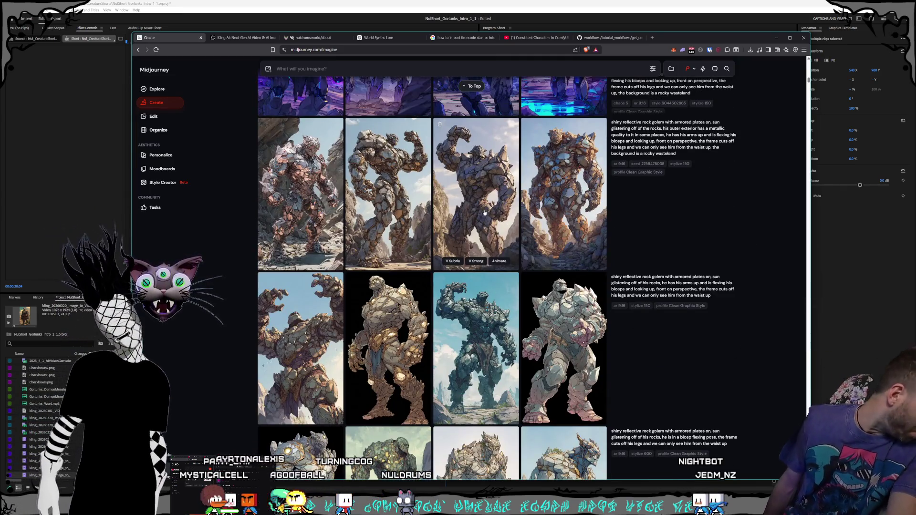
{"action": "scroll", "coordinate": [495, 395], "scroll_direction": "down", "scroll_amount": 2}
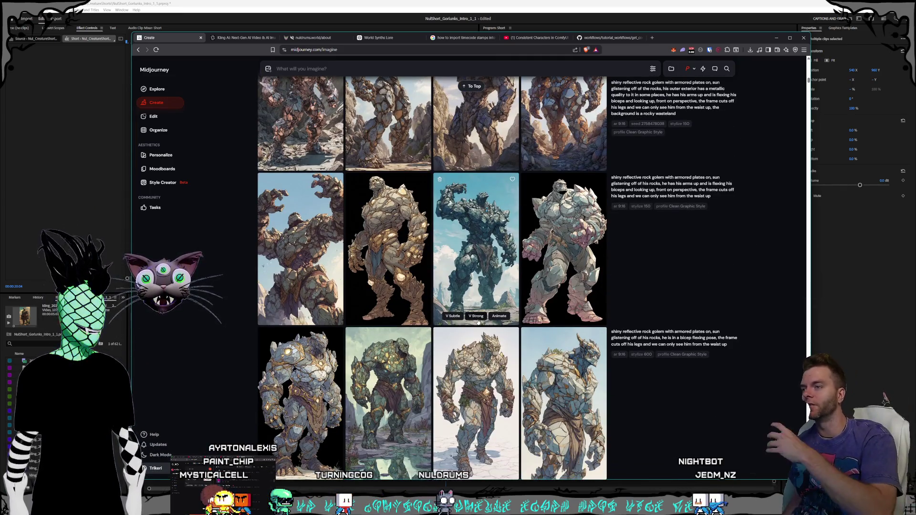
{"action": "scroll", "coordinate": [478, 323], "scroll_direction": "down", "scroll_amount": 5}
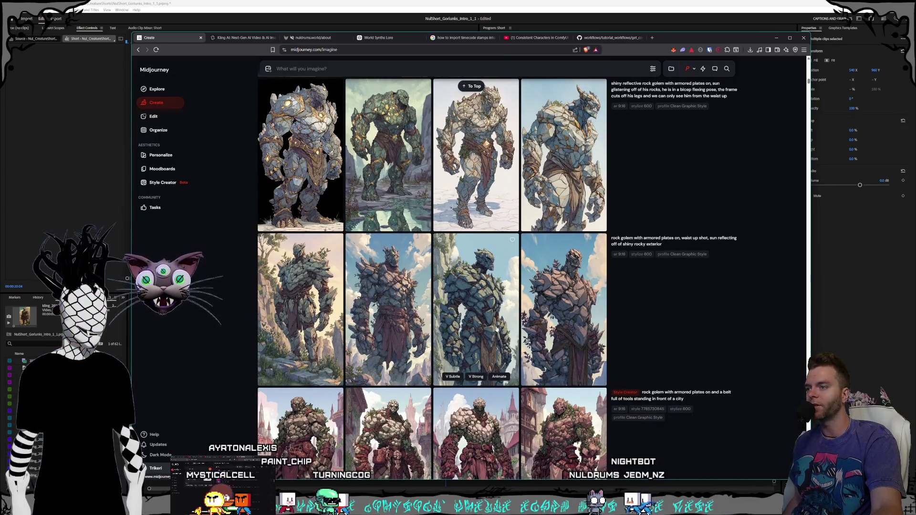
{"action": "left_click", "coordinate": [496, 329]}
{"action": "left_click", "coordinate": [590, 322]}
{"action": "scroll", "coordinate": [538, 336], "scroll_direction": "down", "scroll_amount": 5}
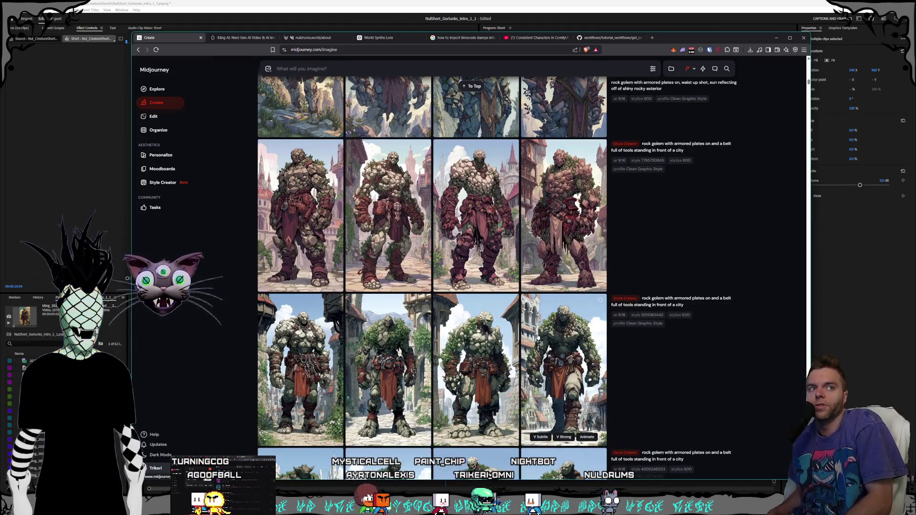
{"action": "scroll", "coordinate": [538, 336], "scroll_direction": "down", "scroll_amount": 5}
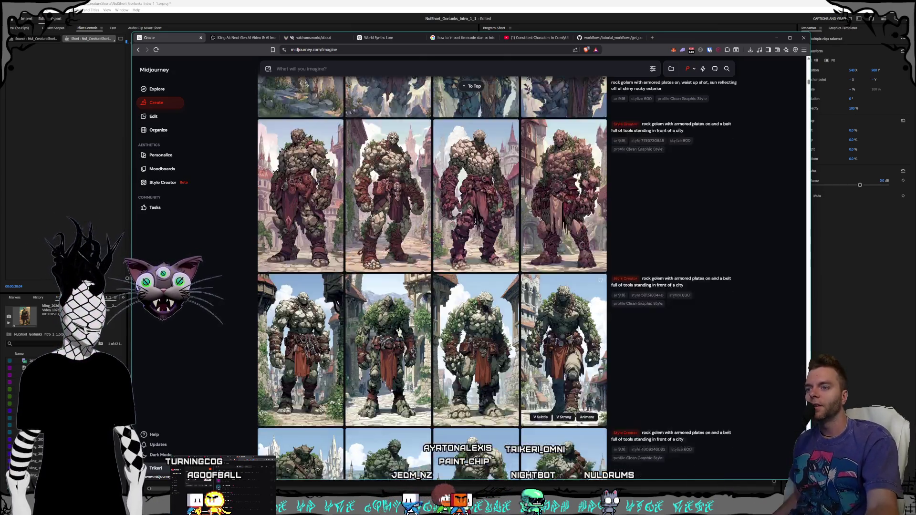
{"action": "scroll", "coordinate": [487, 315], "scroll_direction": "down", "scroll_amount": 15}
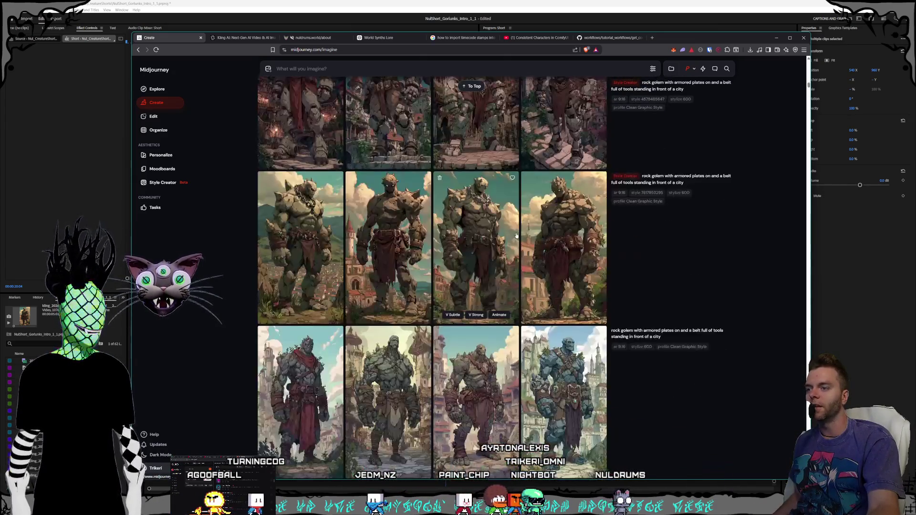
{"action": "scroll", "coordinate": [512, 233], "scroll_direction": "down", "scroll_amount": 15}
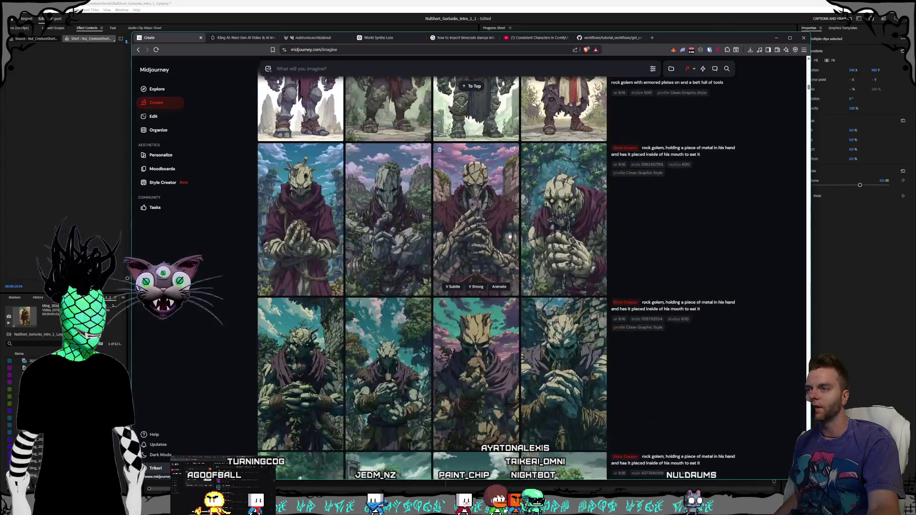
{"action": "scroll", "coordinate": [487, 239], "scroll_direction": "down", "scroll_amount": 5}
{"action": "scroll", "coordinate": [520, 286], "scroll_direction": "up", "scroll_amount": 10}
{"action": "scroll", "coordinate": [530, 314], "scroll_direction": "up", "scroll_amount": 3}
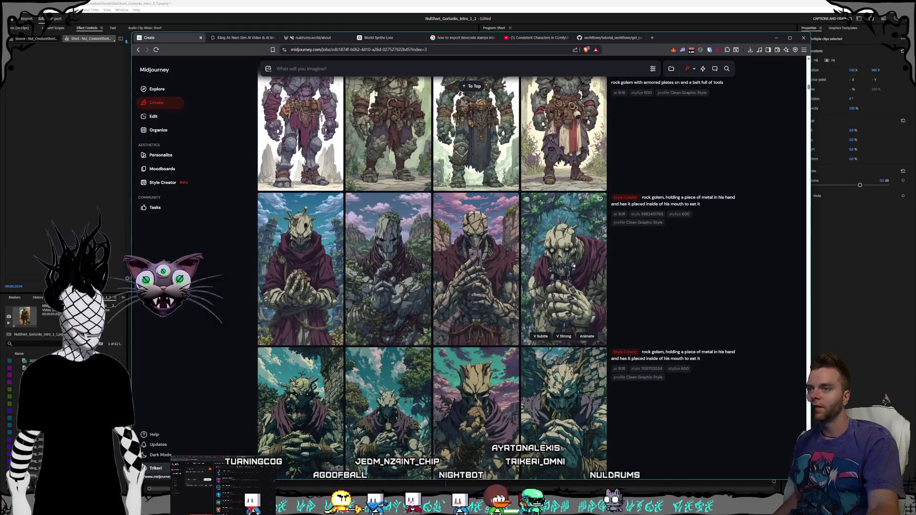
{"action": "left_click", "coordinate": [574, 266]}
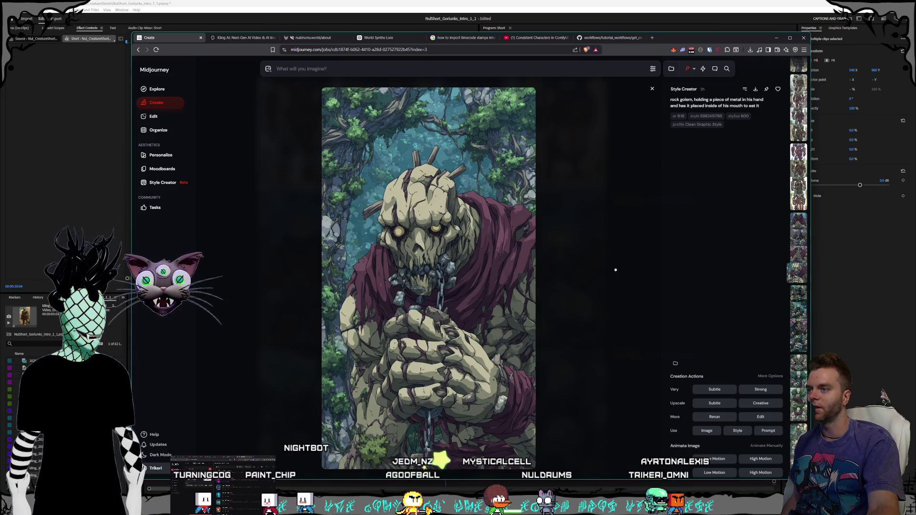
{"action": "left_click", "coordinate": [629, 268]}
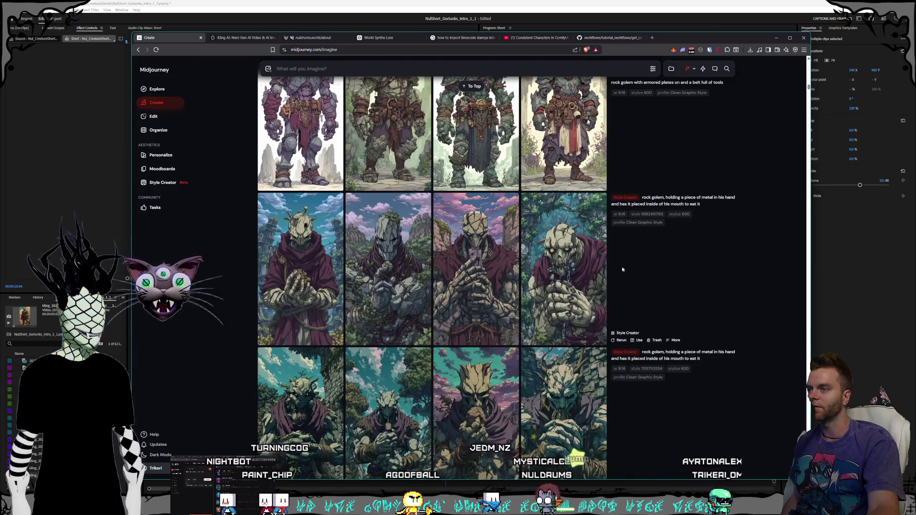
{"action": "scroll", "coordinate": [519, 287], "scroll_direction": "up", "scroll_amount": 20}
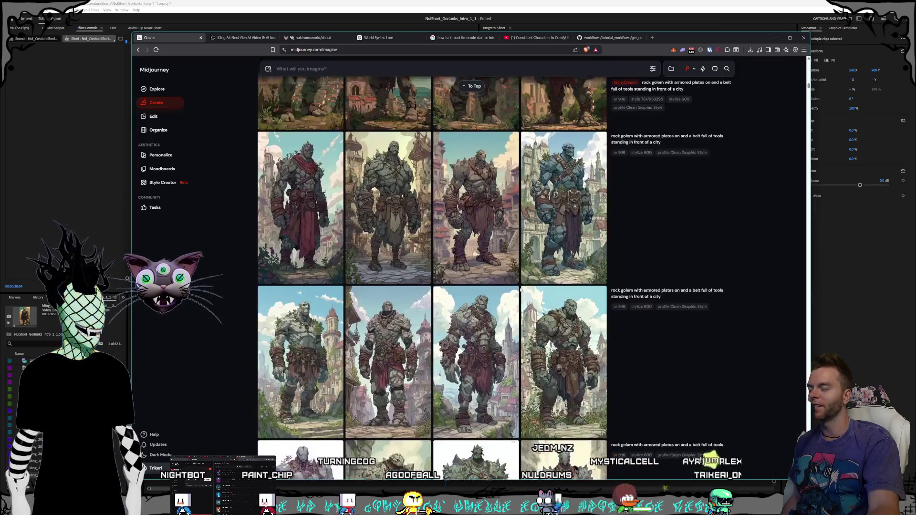
{"action": "scroll", "coordinate": [518, 290], "scroll_direction": "up", "scroll_amount": 20}
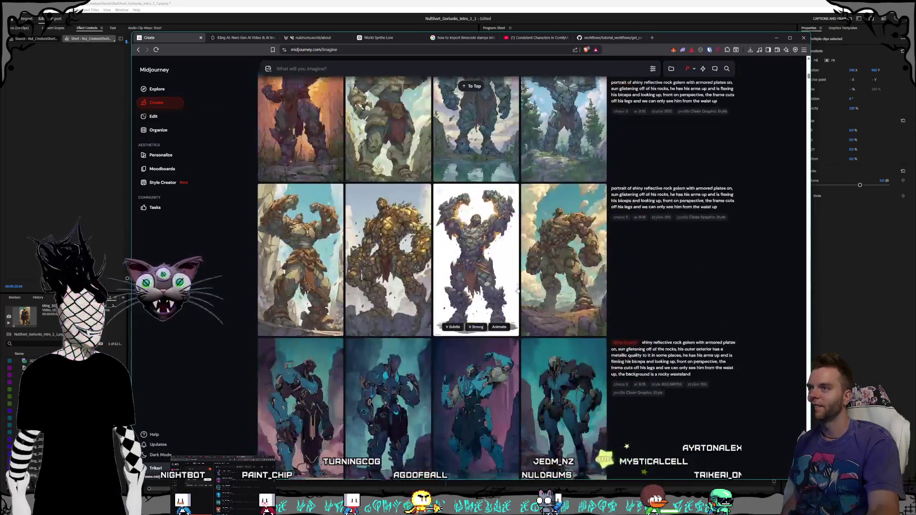
{"action": "scroll", "coordinate": [517, 290], "scroll_direction": "up", "scroll_amount": 15}
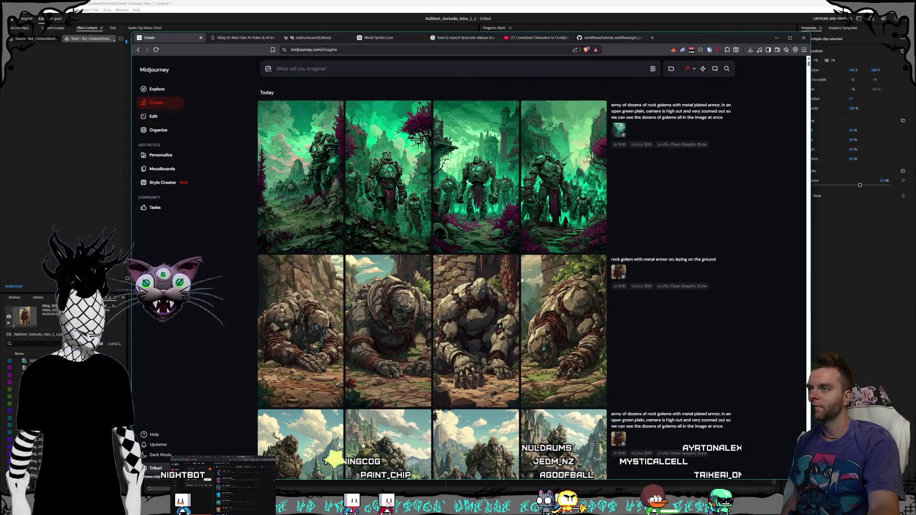
Step: View the fourth, third and first golem army images full size, then switch to Kling AI
{"action": "left_click", "coordinate": [544, 203]}
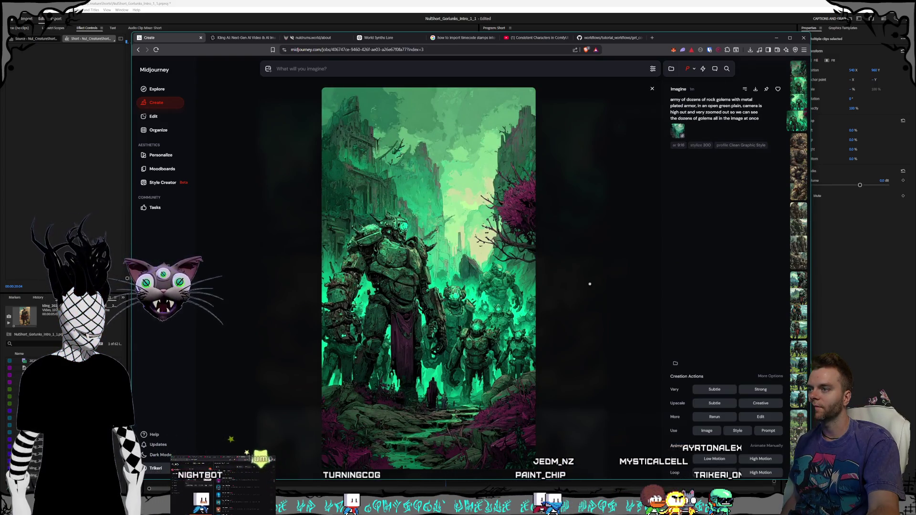
{"action": "left_click", "coordinate": [590, 284]}
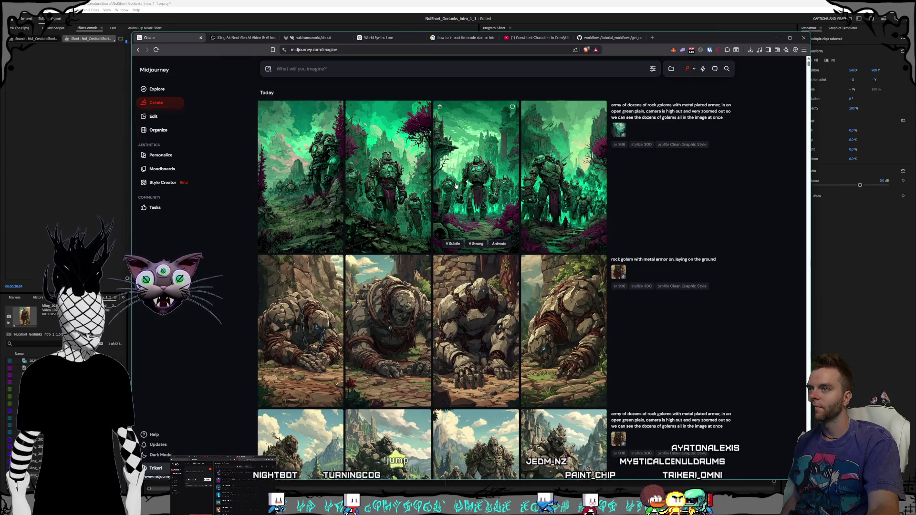
{"action": "left_click", "coordinate": [457, 186]}
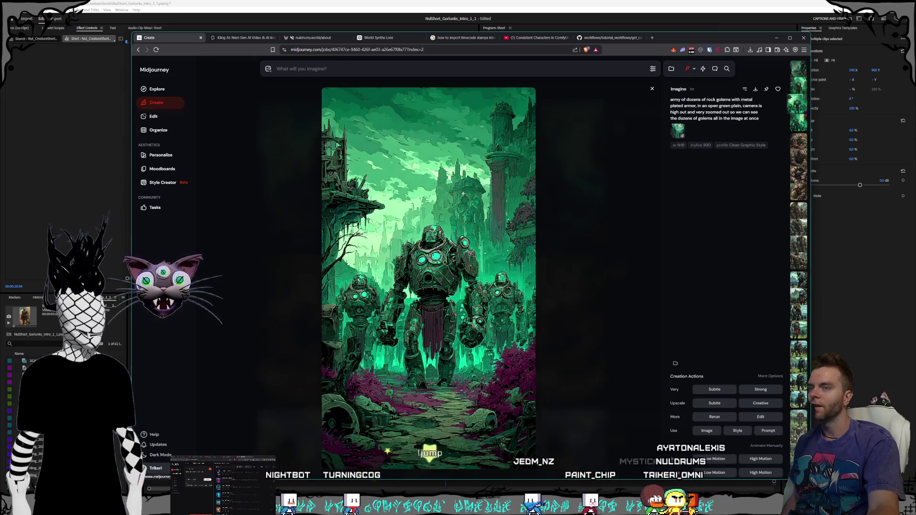
{"action": "left_click", "coordinate": [586, 246]}
{"action": "left_click", "coordinate": [568, 249]}
{"action": "left_click", "coordinate": [566, 256]}
{"action": "left_click", "coordinate": [315, 205]}
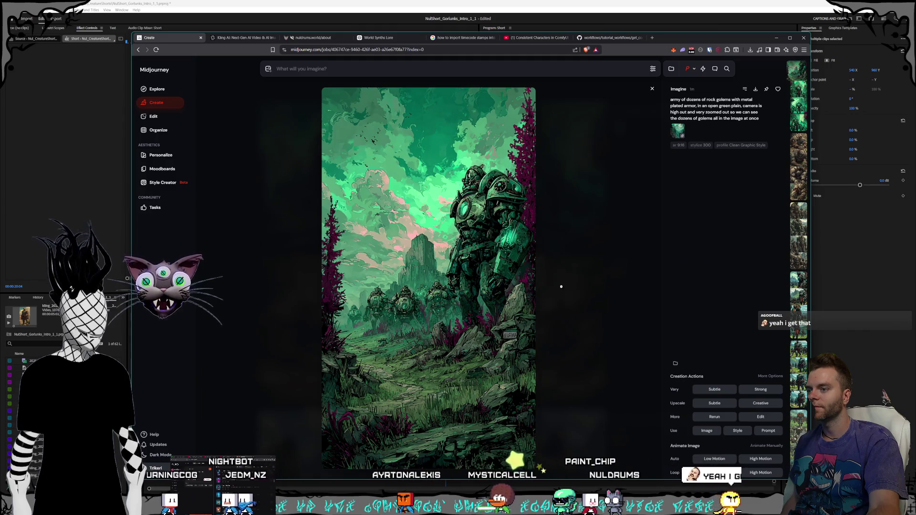
{"action": "left_click", "coordinate": [561, 287]}
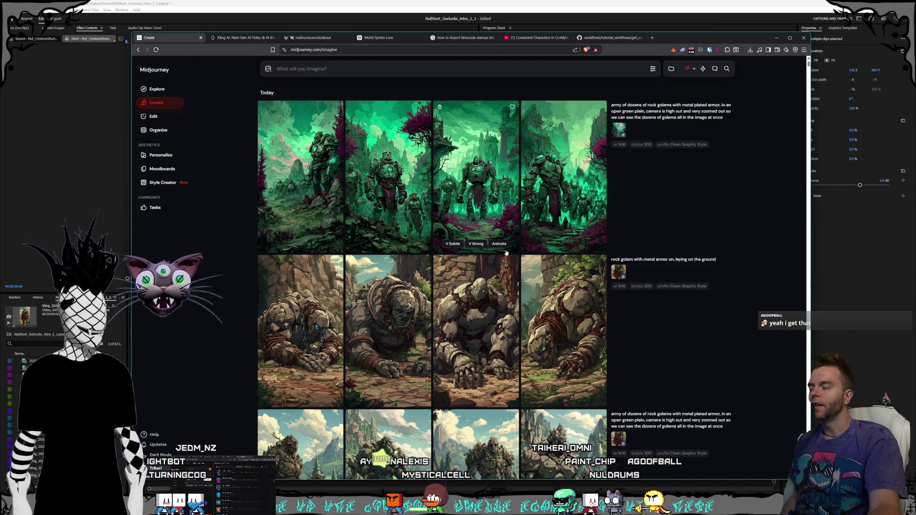
{"action": "left_click", "coordinate": [240, 38]}
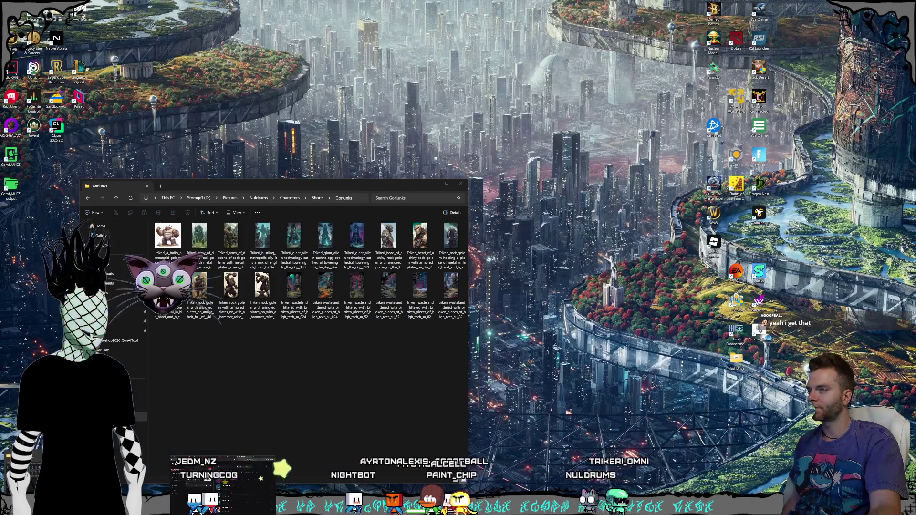
Step: Check the Gorlunks downloads folder and the Kling AI page
{"action": "left_click", "coordinate": [329, 473]}
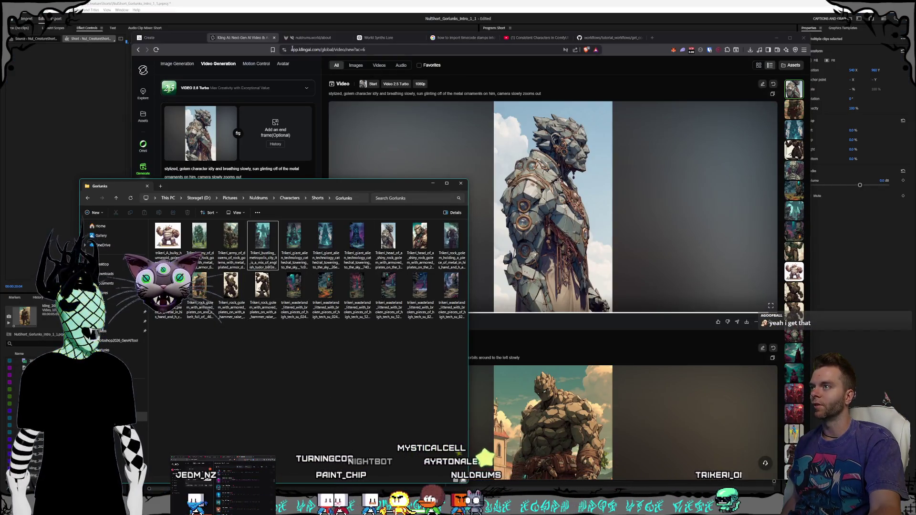
{"action": "left_click", "coordinate": [608, 266]}
{"action": "scroll", "coordinate": [608, 267], "scroll_direction": "down", "scroll_amount": 8}
{"action": "scroll", "coordinate": [608, 267], "scroll_direction": "up", "scroll_amount": 5}
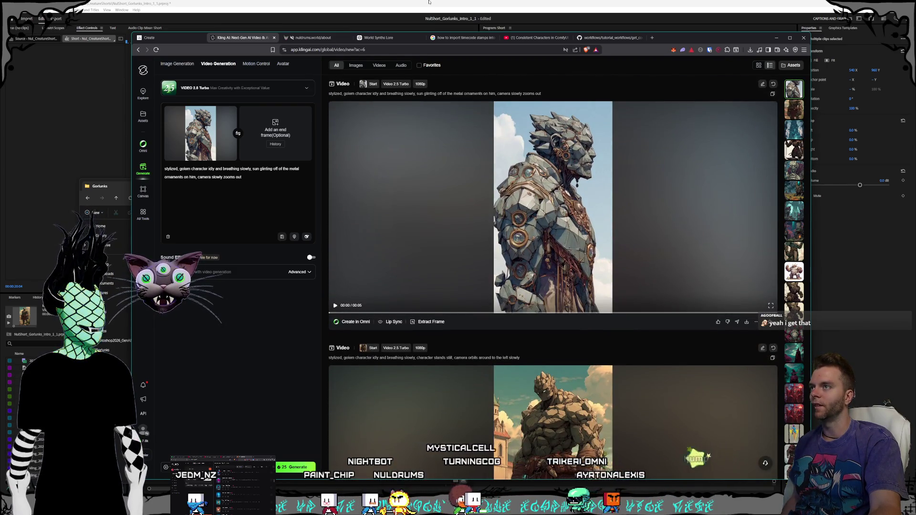
Step: Place the playhead at the armored golem shot and drop the newest golem mp4 onto V1
{"action": "key", "text": "alt+Tab"}
{"action": "left_click_drag", "start_coordinate": [473, 309], "coordinate": [389, 313]}
{"action": "key", "text": "alt+Tab"}
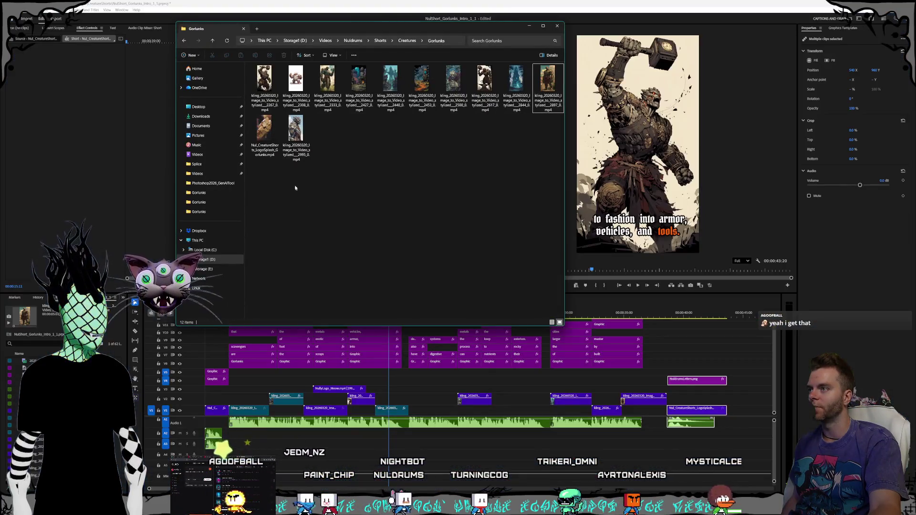
{"action": "left_click", "coordinate": [298, 145]}
{"action": "left_click_drag", "start_coordinate": [522, 395], "coordinate": [425, 432]}
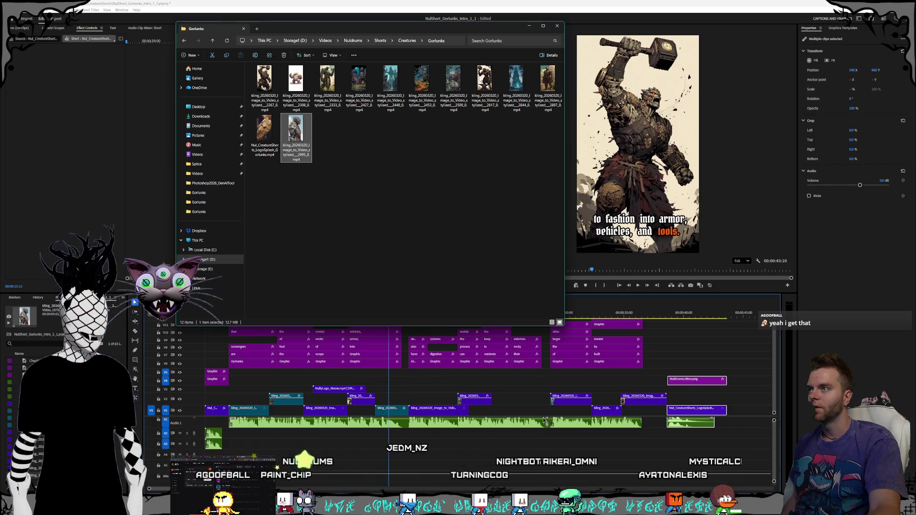
Step: Set the newly placed golem clip's speed to 130% in Speed/Duration
{"action": "left_click", "coordinate": [433, 186]}
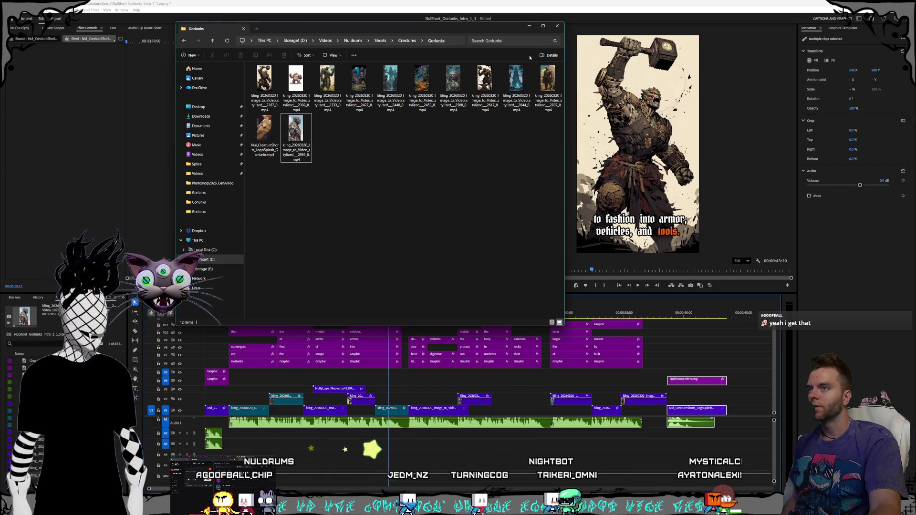
{"action": "left_click", "coordinate": [412, 2]}
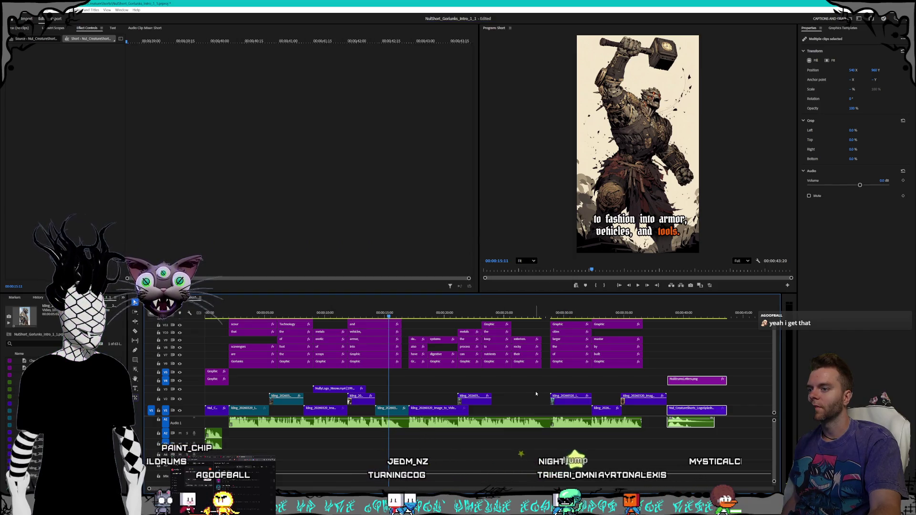
{"action": "mouse_move", "coordinate": [410, 315]}
{"action": "left_mouse_down"}
{"action": "mouse_move", "coordinate": [454, 311]}
{"action": "mouse_move", "coordinate": [438, 313]}
{"action": "left_mouse_up"}
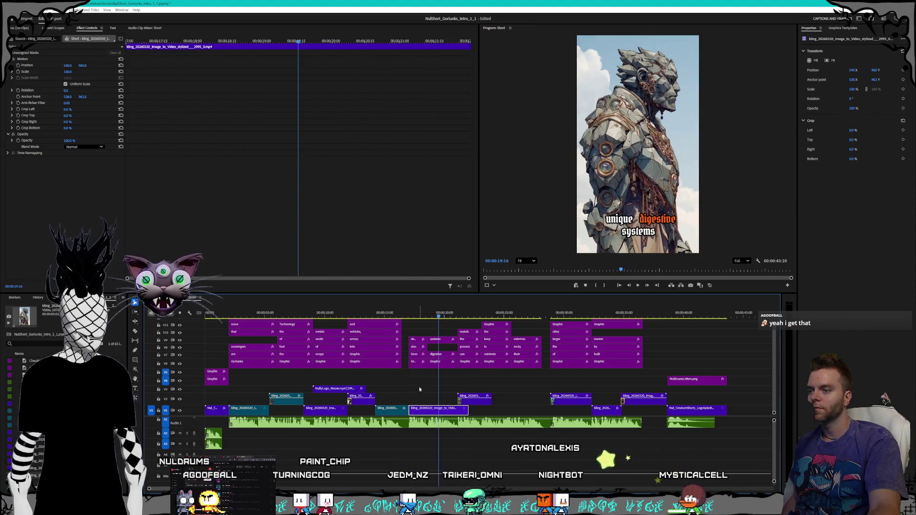
{"action": "right_click", "coordinate": [433, 409]}
{"action": "left_click", "coordinate": [456, 298]}
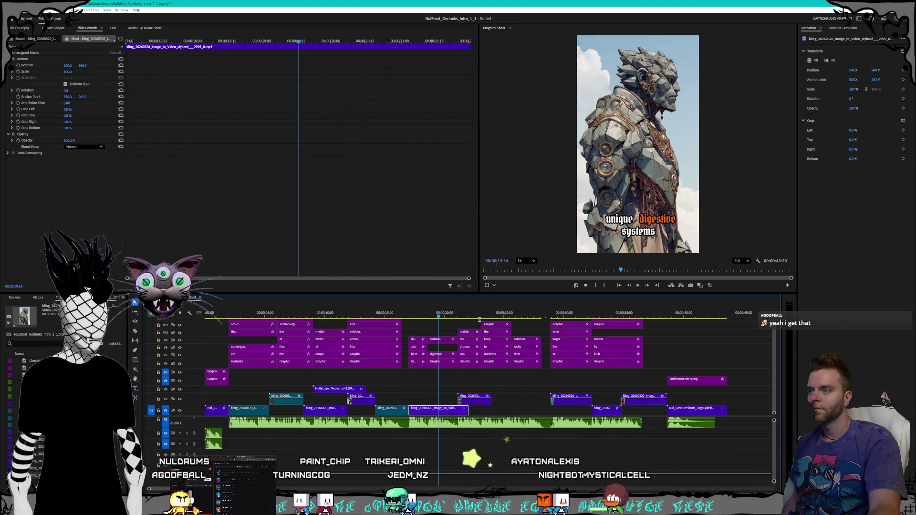
{"action": "type", "text": "130"}
{"action": "key", "text": "Return"}
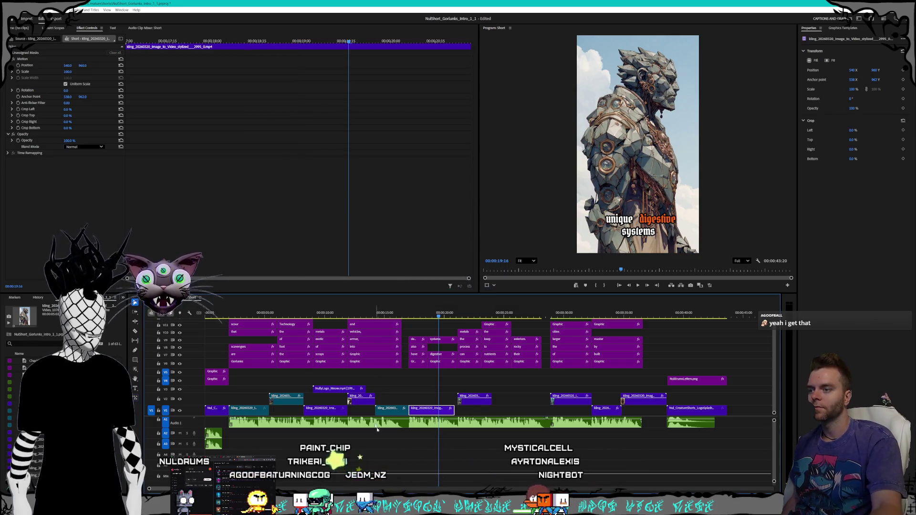
Step: Move the sped-up clip later on V1 and play the short from near the start
{"action": "left_click_drag", "start_coordinate": [431, 409], "coordinate": [515, 411]}
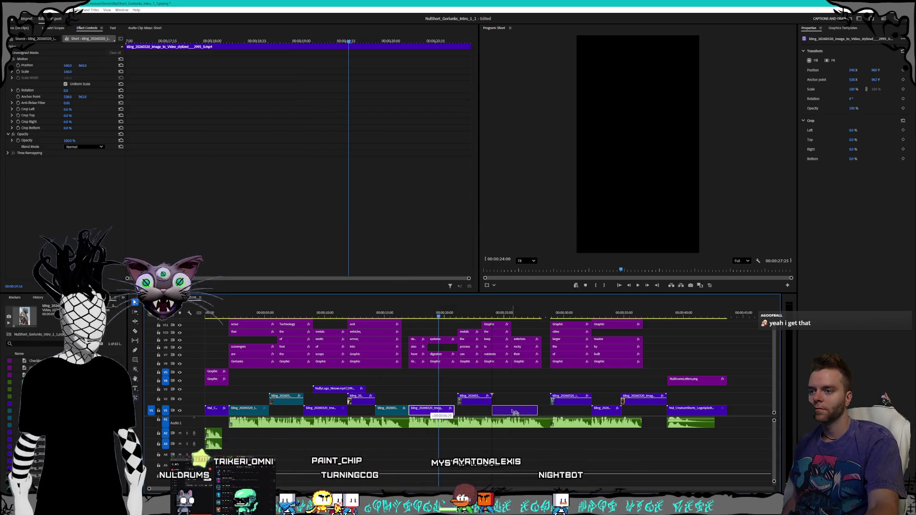
{"action": "left_click_drag", "start_coordinate": [461, 311], "coordinate": [553, 315]}
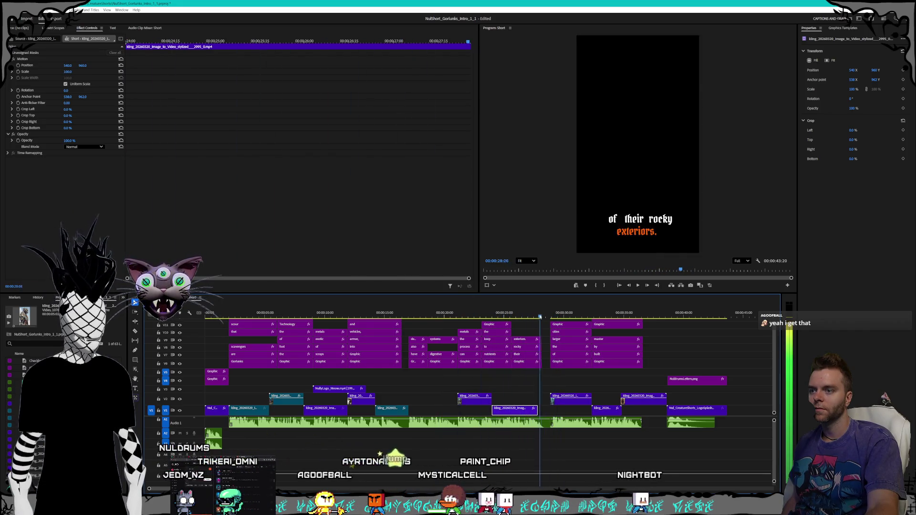
{"action": "left_click_drag", "start_coordinate": [290, 304], "coordinate": [231, 309]}
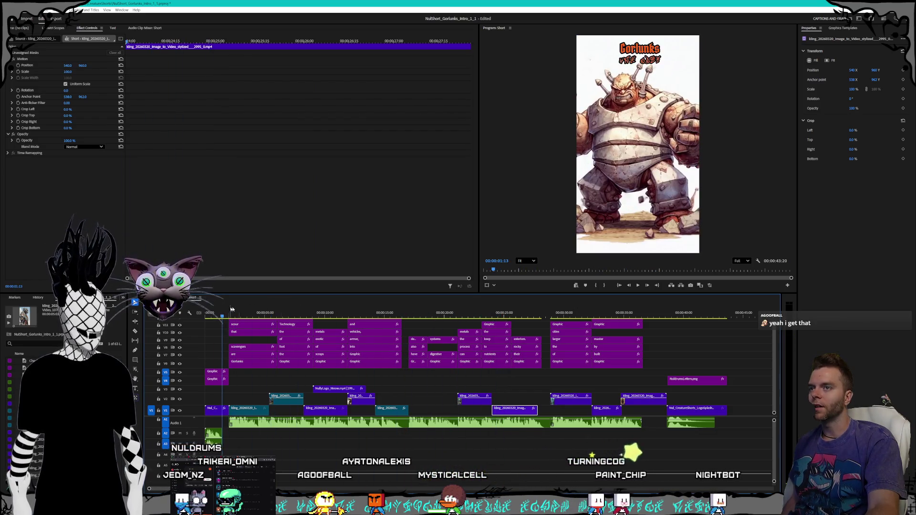
{"action": "left_click", "coordinate": [637, 285]}
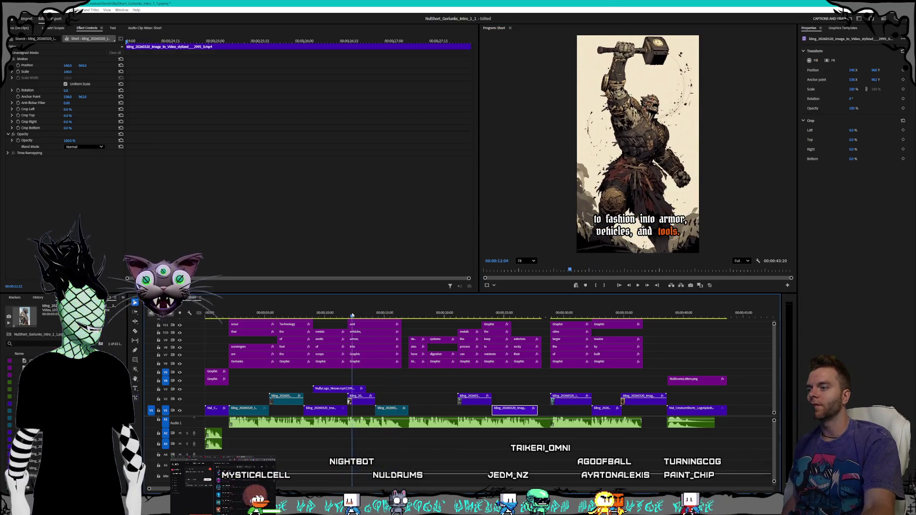
Step: Play through the short, stop, scrub back to about 17 seconds, then show the desktop
{"action": "left_click", "coordinate": [638, 286]}
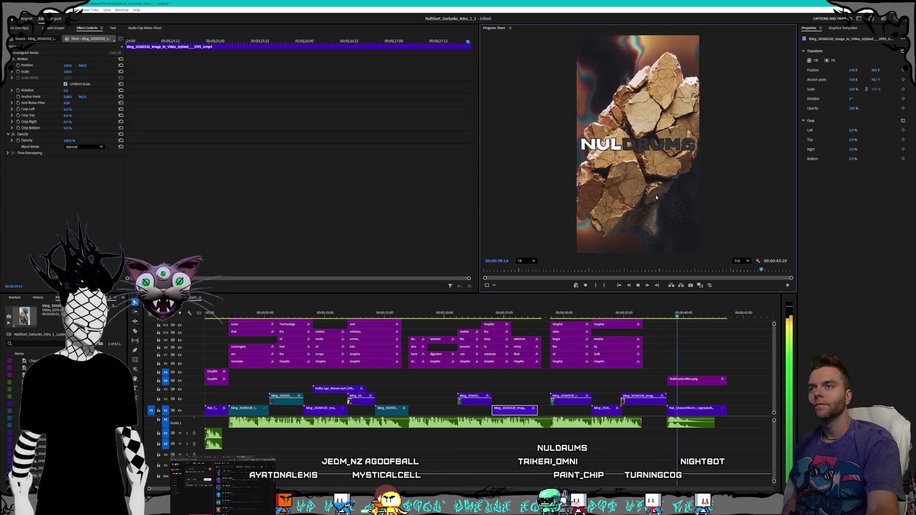
{"action": "left_click", "coordinate": [638, 285]}
{"action": "left_click", "coordinate": [549, 316]}
{"action": "mouse_move", "coordinate": [548, 316]}
{"action": "left_mouse_down"}
{"action": "mouse_move", "coordinate": [443, 310]}
{"action": "mouse_move", "coordinate": [412, 296]}
{"action": "mouse_move", "coordinate": [454, 313]}
{"action": "left_mouse_up"}
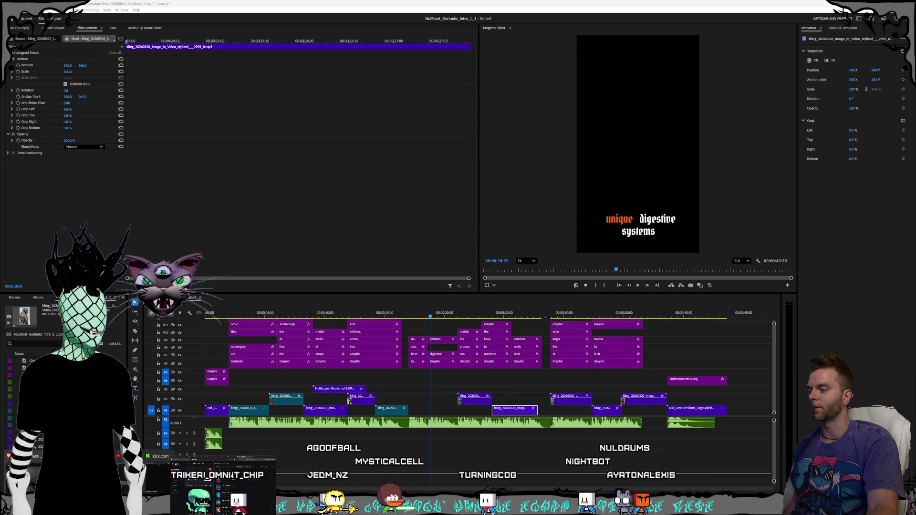
{"action": "key", "text": "super+d"}
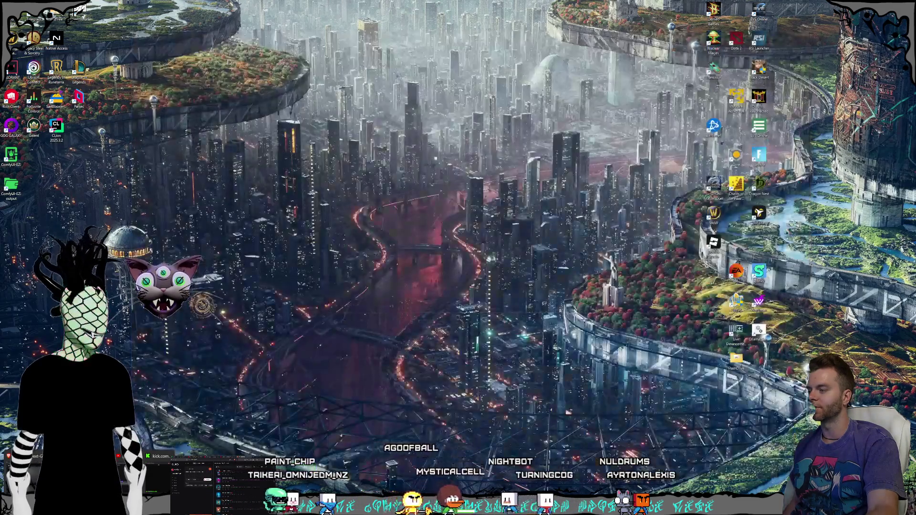
Step: Restore the windows, scroll the Midjourney golem army feed, then return to Kling AI
{"action": "key", "text": "super+d"}
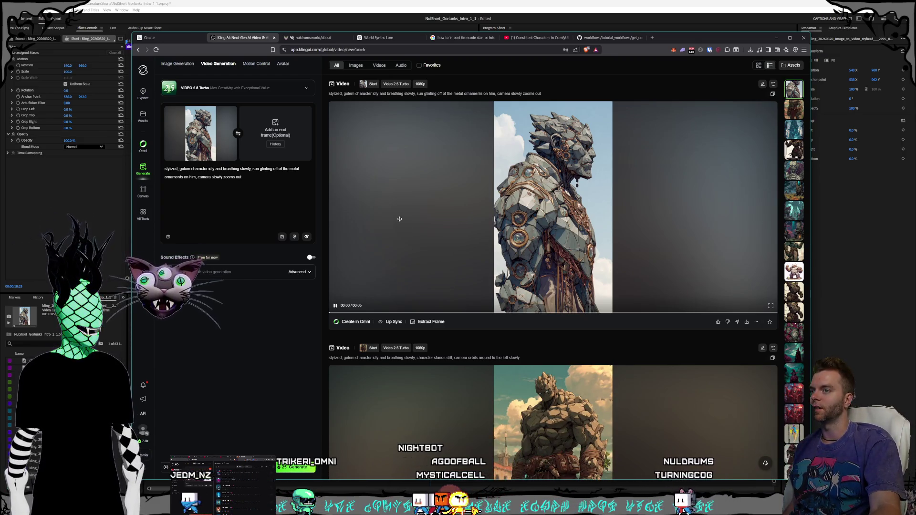
{"action": "left_click", "coordinate": [168, 39]}
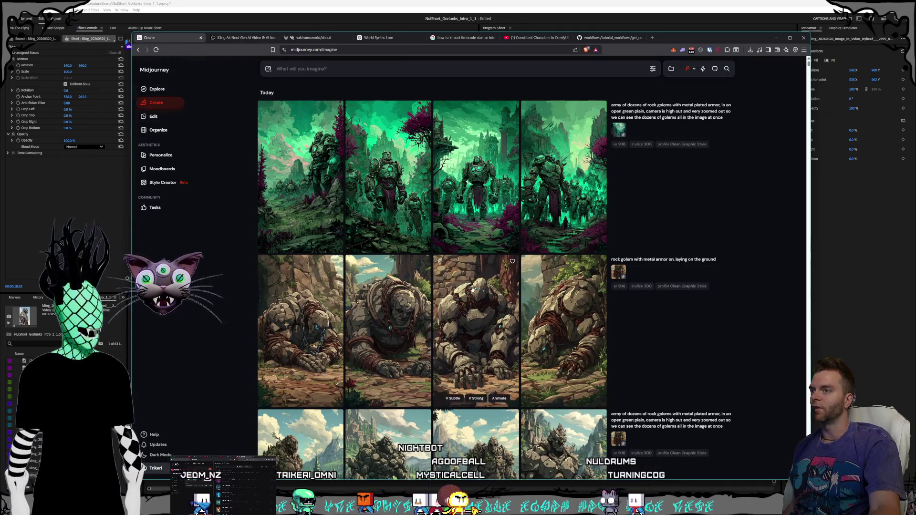
{"action": "scroll", "coordinate": [482, 306], "scroll_direction": "down", "scroll_amount": 2}
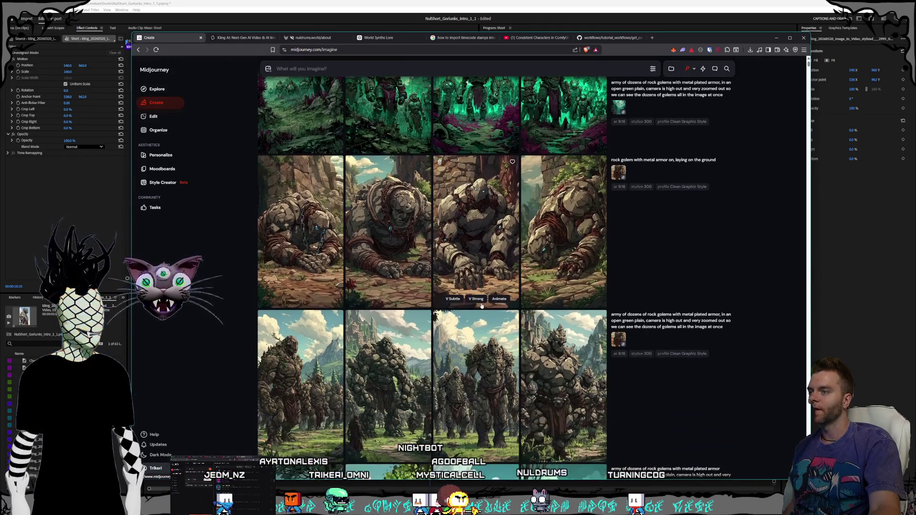
{"action": "scroll", "coordinate": [485, 304], "scroll_direction": "down", "scroll_amount": 1}
{"action": "scroll", "coordinate": [486, 304], "scroll_direction": "up", "scroll_amount": 3}
{"action": "left_click", "coordinate": [233, 40]}
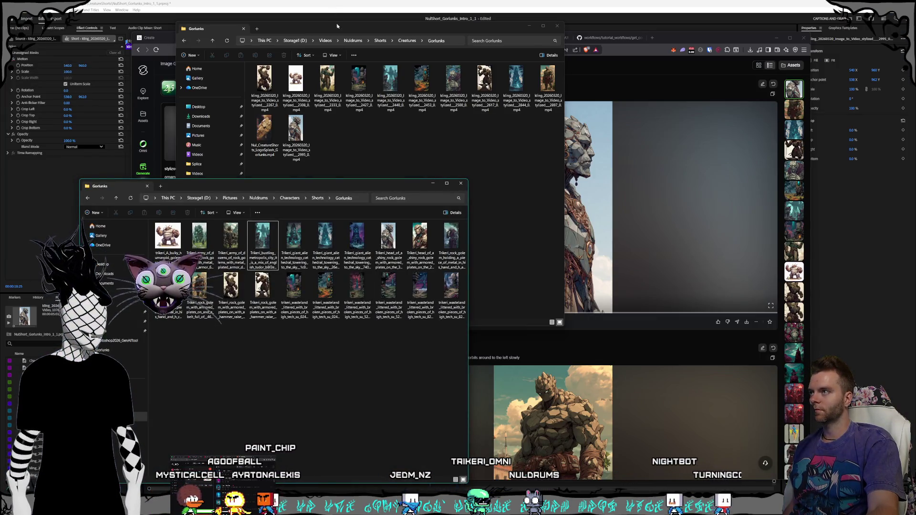
Step: Arrange the two Gorlunks folder windows and preview the army of golems image full size
{"action": "left_click_drag", "start_coordinate": [336, 26], "coordinate": [443, 27]}
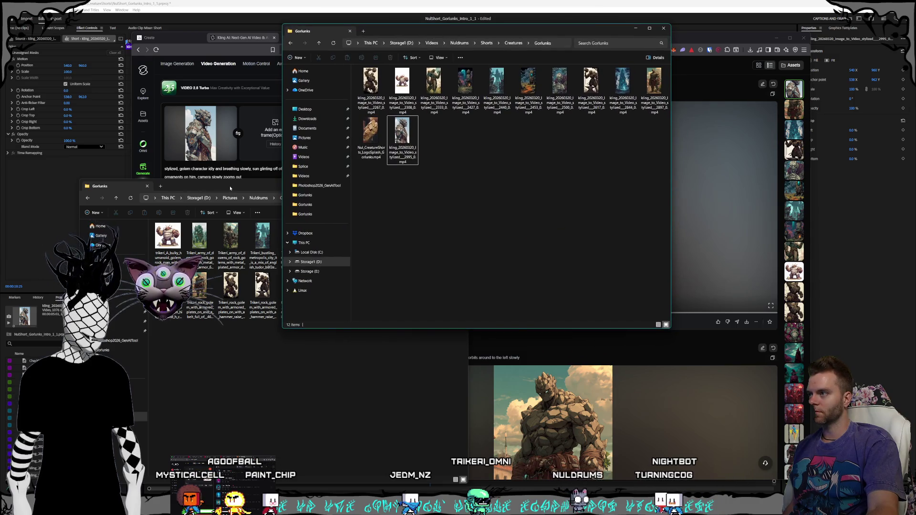
{"action": "left_click_drag", "start_coordinate": [230, 188], "coordinate": [223, 191]}
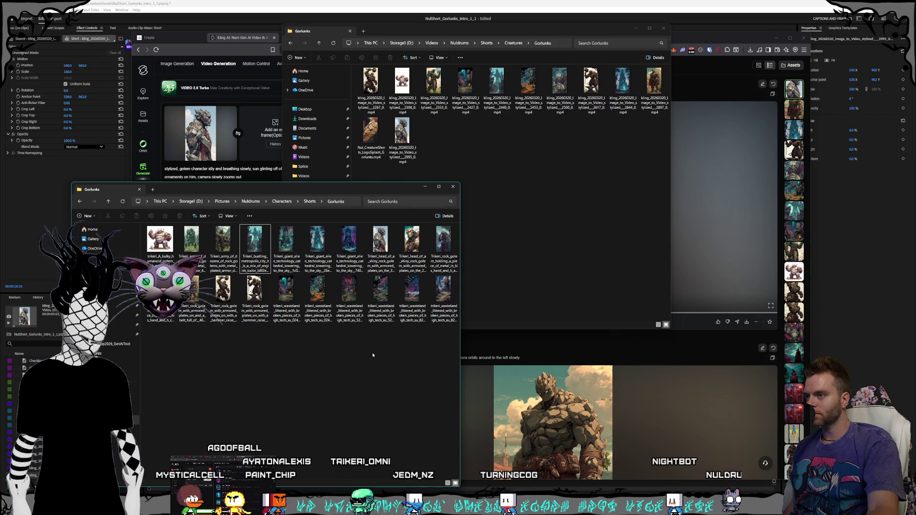
{"action": "left_click", "coordinate": [223, 250]}
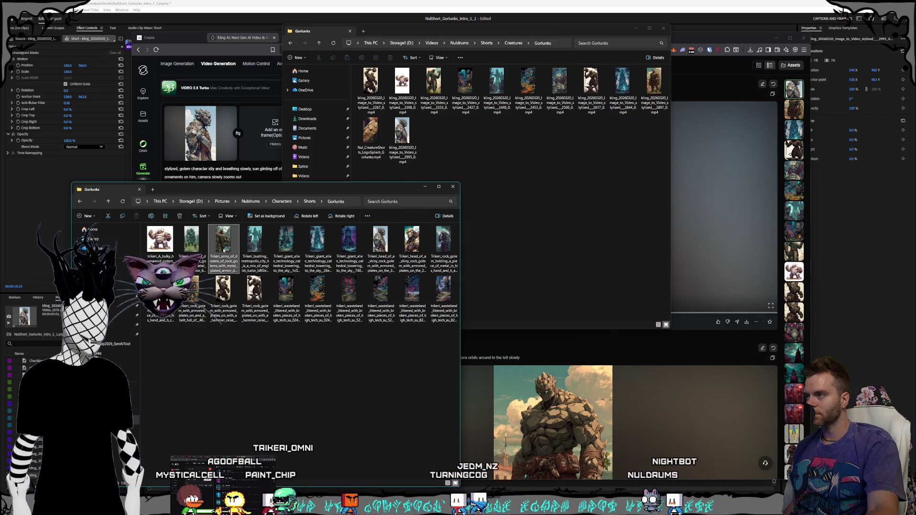
{"action": "double_click", "coordinate": [223, 250]}
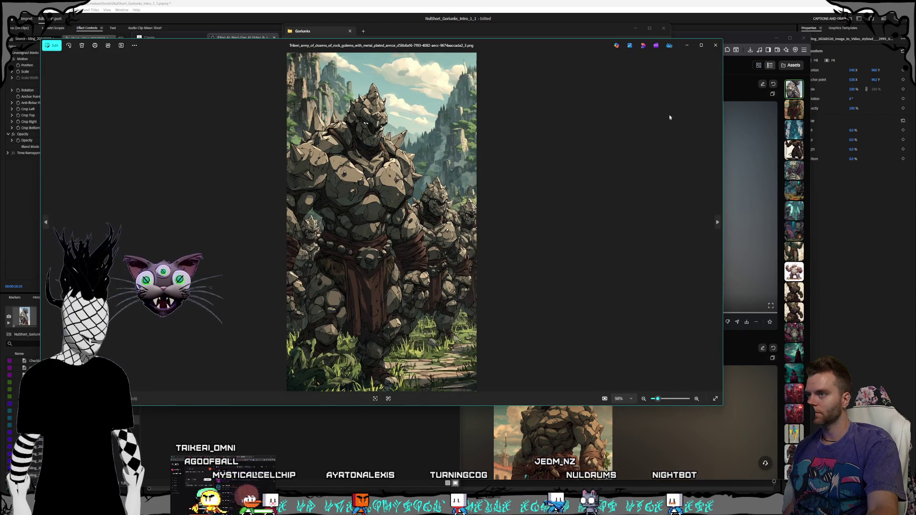
{"action": "left_click", "coordinate": [715, 45]}
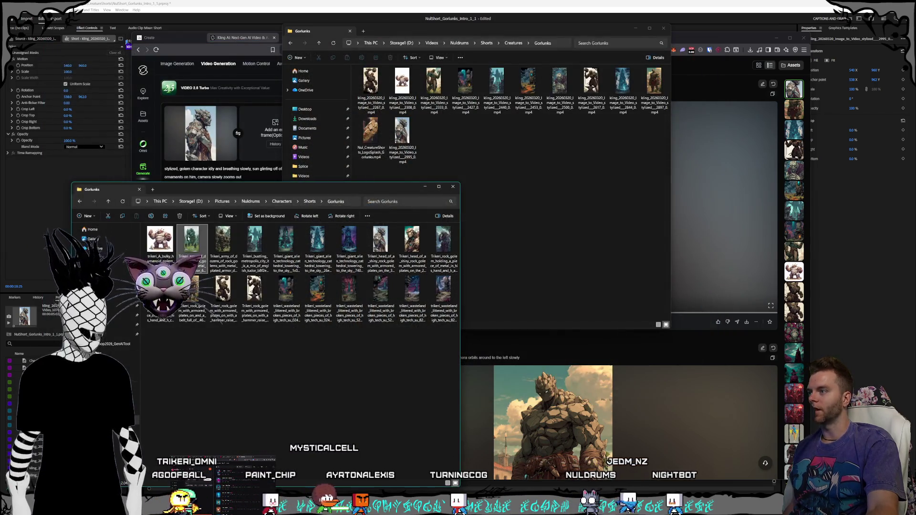
Step: Preview the green golem image, then drag the golem army image into Kling's start frame
{"action": "double_click", "coordinate": [257, 249]}
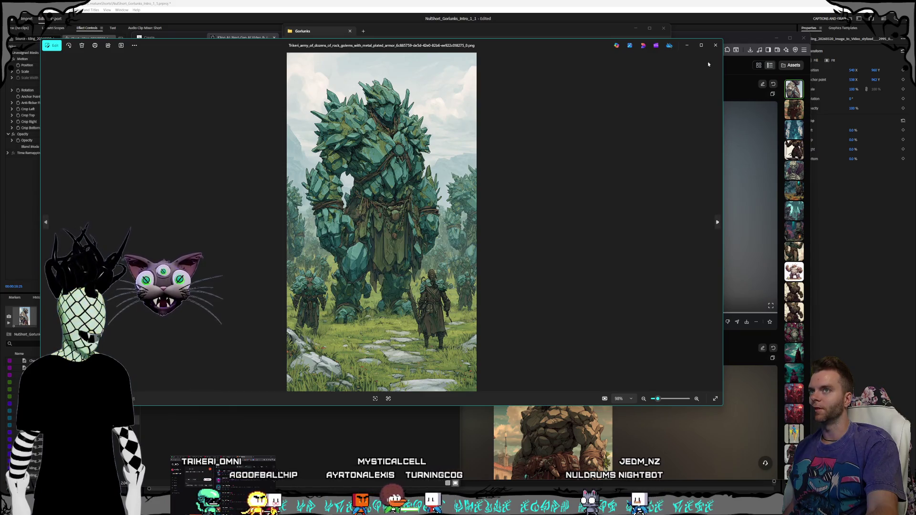
{"action": "left_click", "coordinate": [715, 45]}
{"action": "left_click_drag", "start_coordinate": [228, 241], "coordinate": [200, 134]}
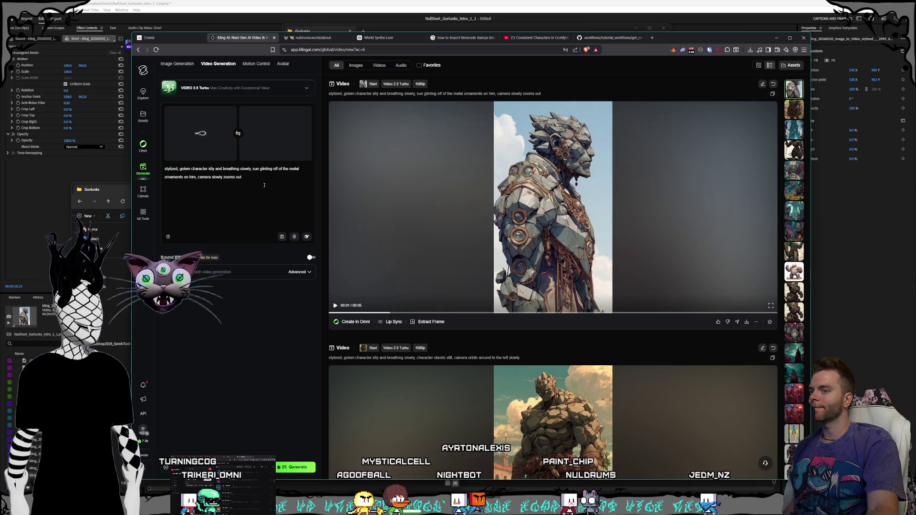
Step: Add the green golem image from the Gorlunks folder as Kling's end frame
{"action": "left_click", "coordinate": [302, 121]}
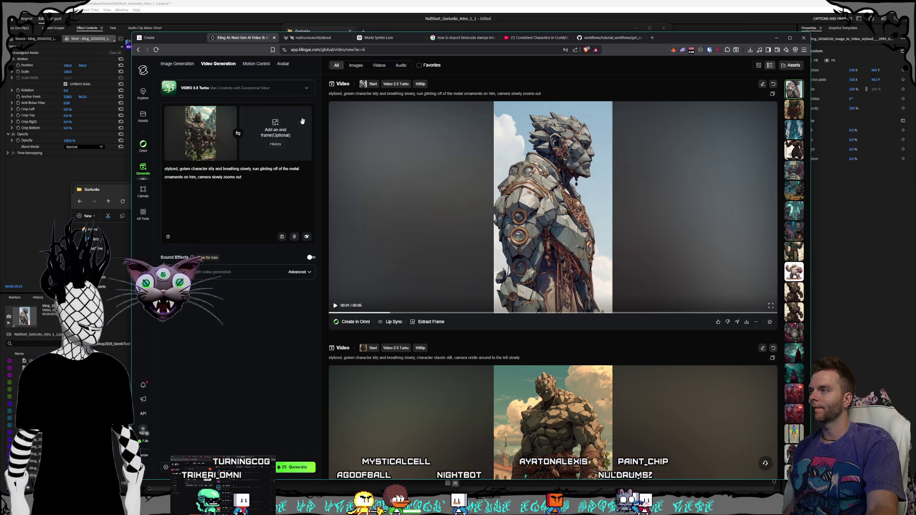
{"action": "left_click", "coordinate": [249, 180]}
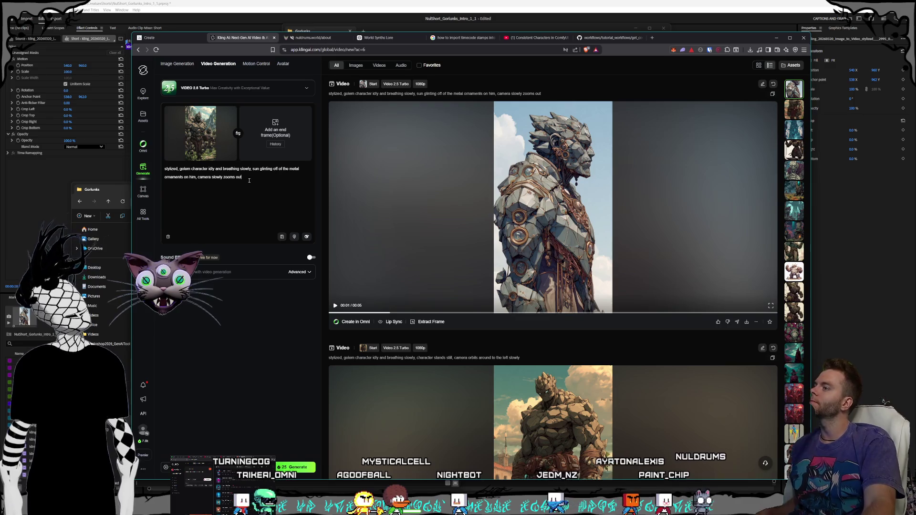
{"action": "left_click", "coordinate": [118, 194]}
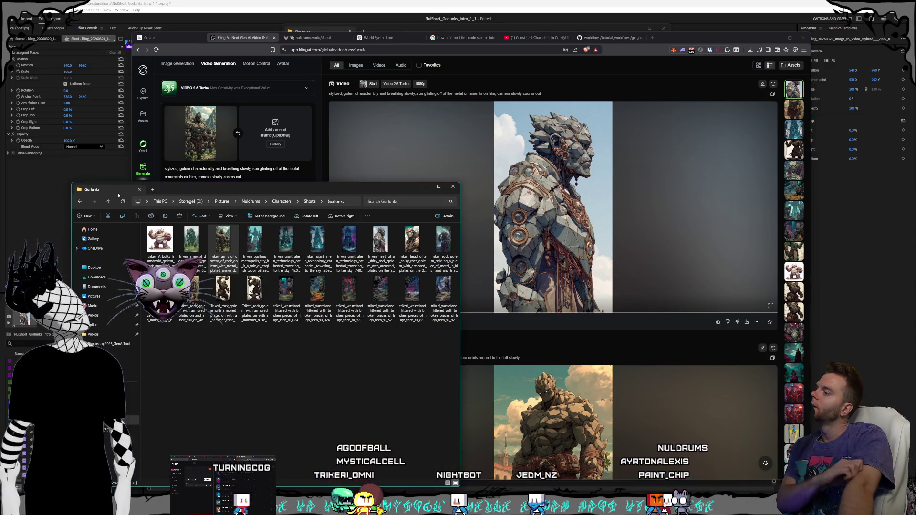
{"action": "left_click_drag", "start_coordinate": [191, 238], "coordinate": [279, 136]}
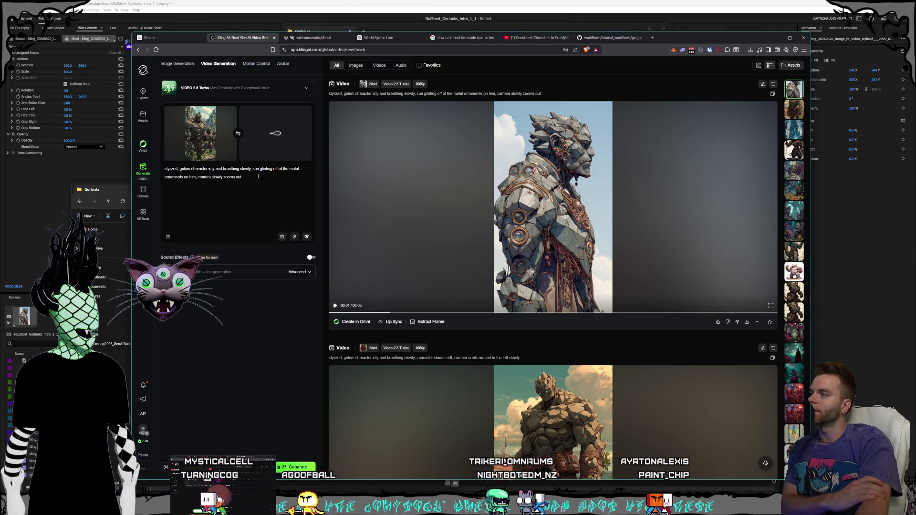
Step: Change the prompt to 'army of golem characters idle and breathing slowly', generate, and return to Midjourney
{"action": "left_click_drag", "start_coordinate": [258, 177], "coordinate": [180, 168]}
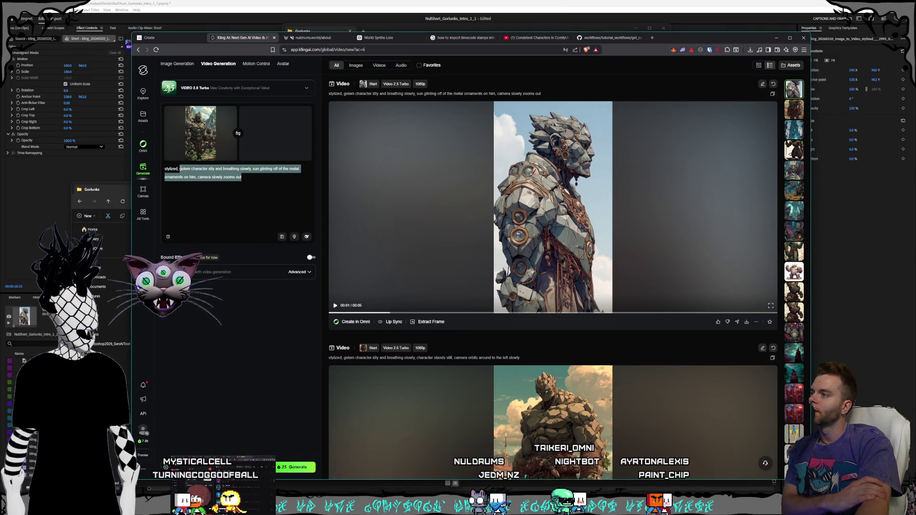
{"action": "type", "text": "army of golem characters idle and breath"}
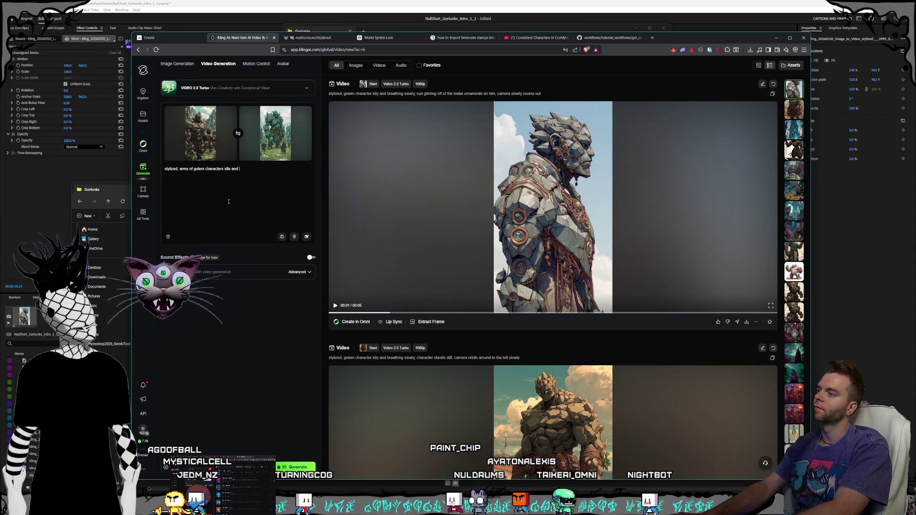
{"action": "type", "text": "ing slowly"}
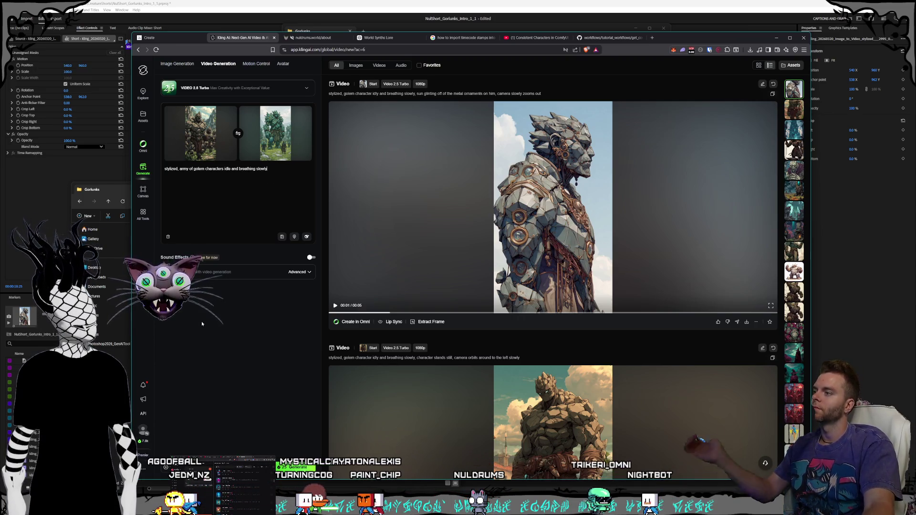
{"action": "left_click", "coordinate": [289, 466]}
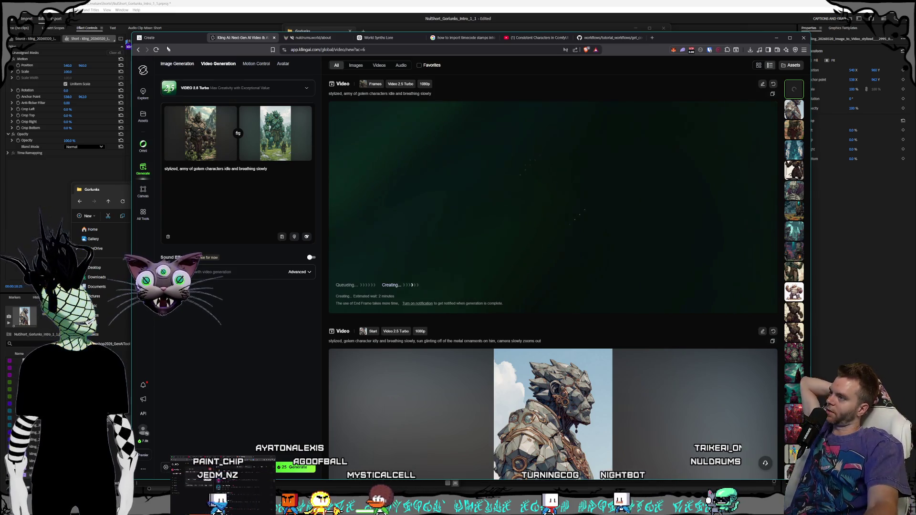
{"action": "key", "text": "ctrl+shift+Tab"}
{"action": "scroll", "coordinate": [452, 263], "scroll_direction": "down", "scroll_amount": 3}
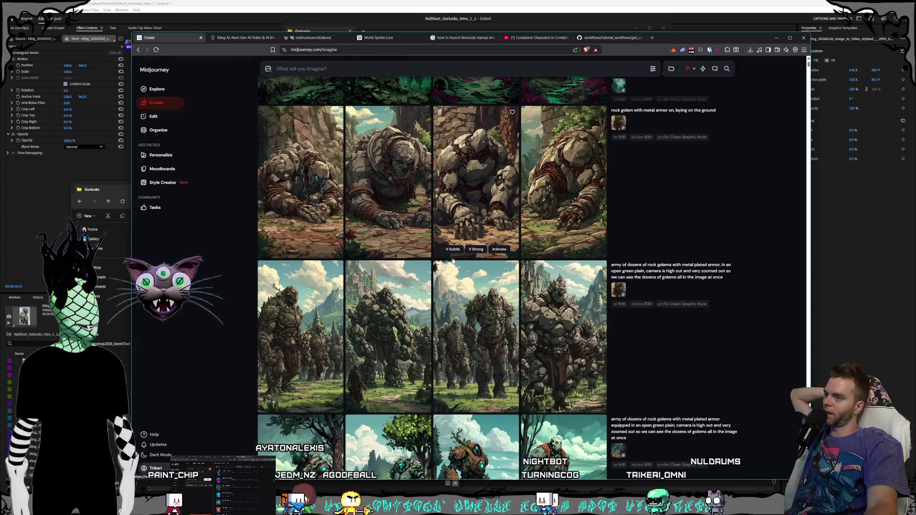
Step: Scroll through the newest Midjourney golem grids, then check the Kling AI generation queue
{"action": "scroll", "coordinate": [451, 262], "scroll_direction": "down", "scroll_amount": 2}
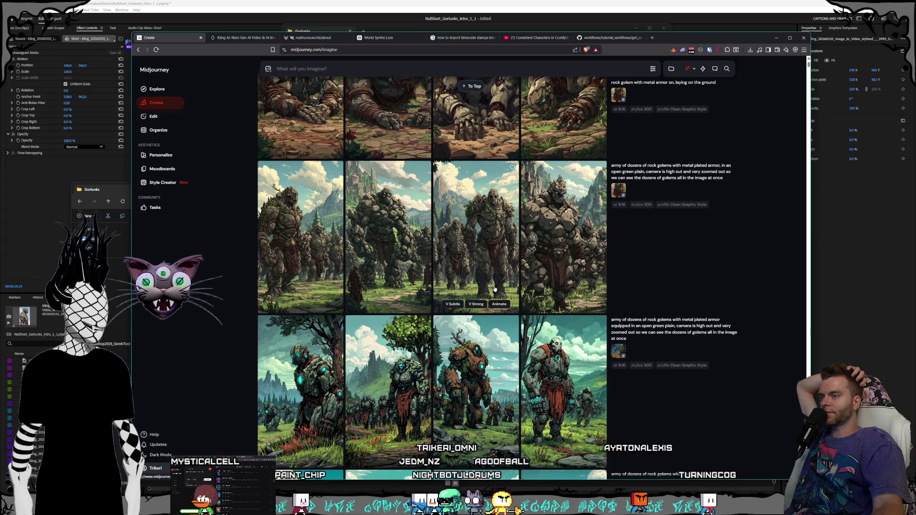
{"action": "scroll", "coordinate": [494, 289], "scroll_direction": "down", "scroll_amount": 5}
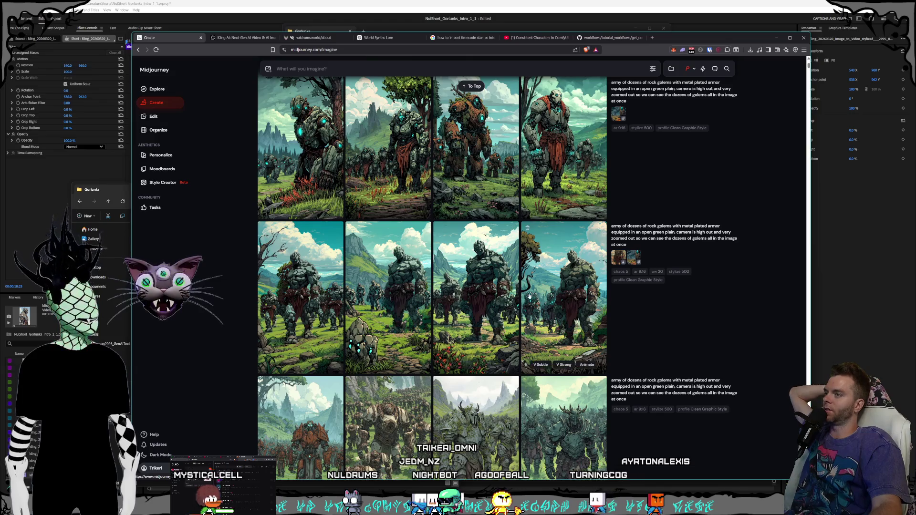
{"action": "scroll", "coordinate": [529, 296], "scroll_direction": "up", "scroll_amount": 5}
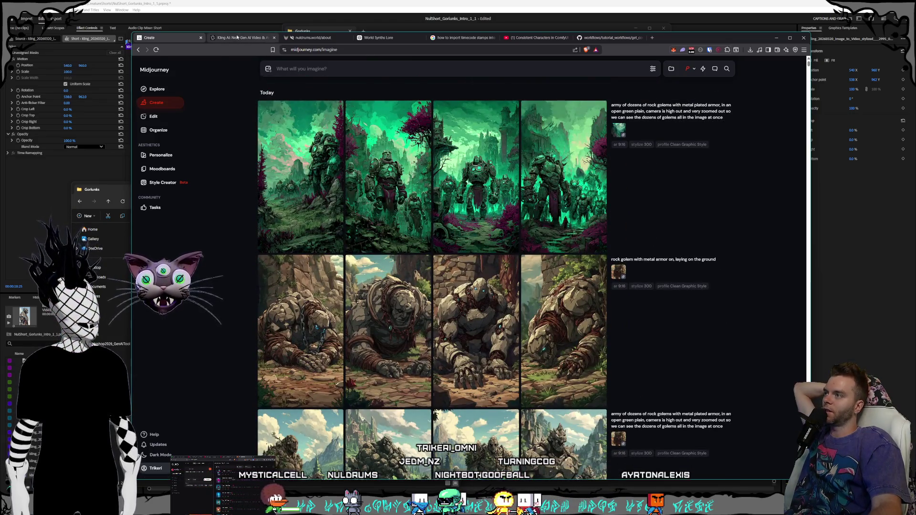
{"action": "left_click", "coordinate": [237, 37]}
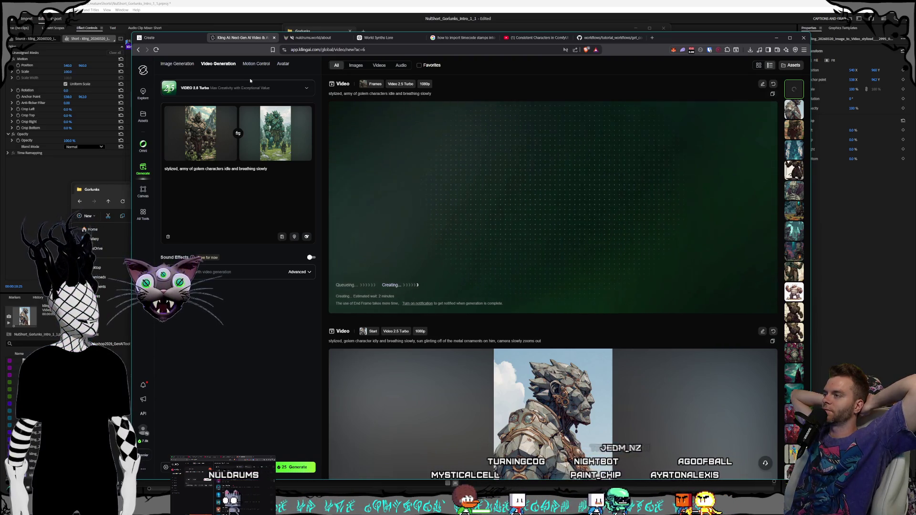
{"action": "left_click", "coordinate": [181, 39]}
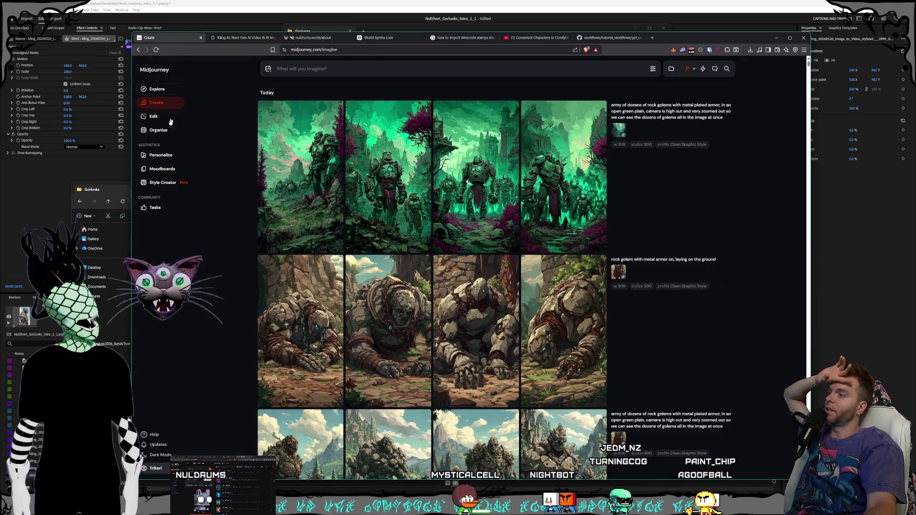
{"action": "left_click", "coordinate": [169, 183]}
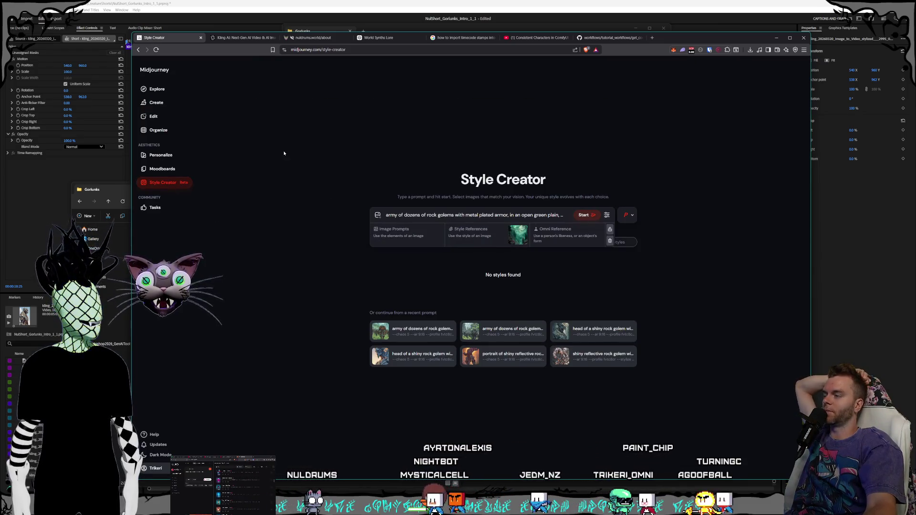
{"action": "left_click", "coordinate": [156, 102]}
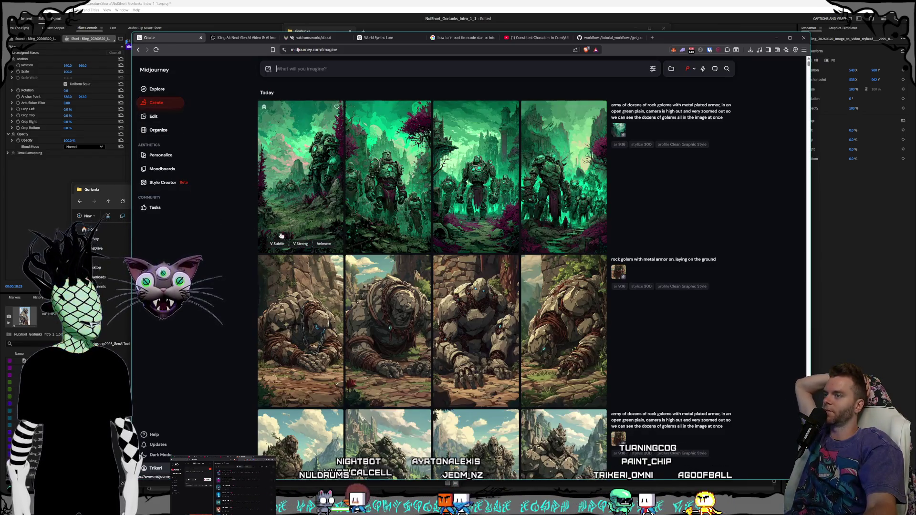
{"action": "left_click", "coordinate": [243, 38]}
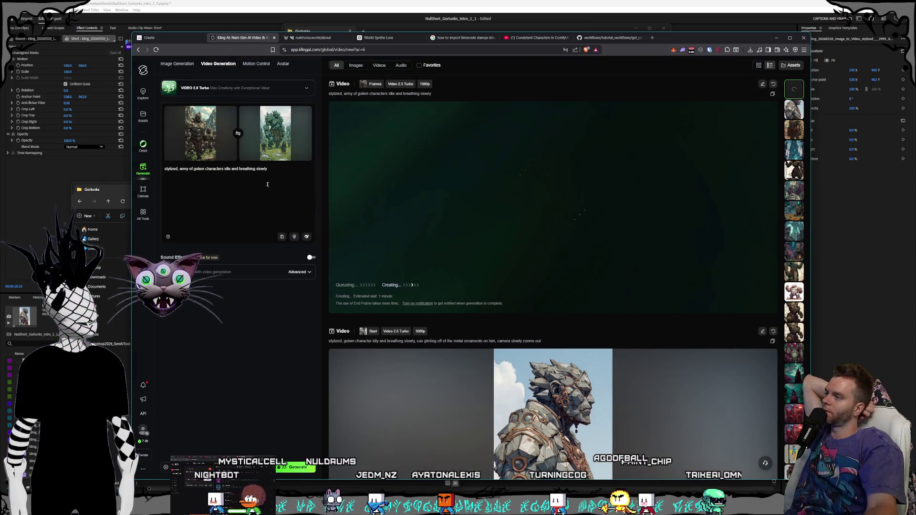
Step: Bring up the Premiere Pro Gorlunks short with the playhead on the Technology Towers shot
{"action": "left_click", "coordinate": [171, 40]}
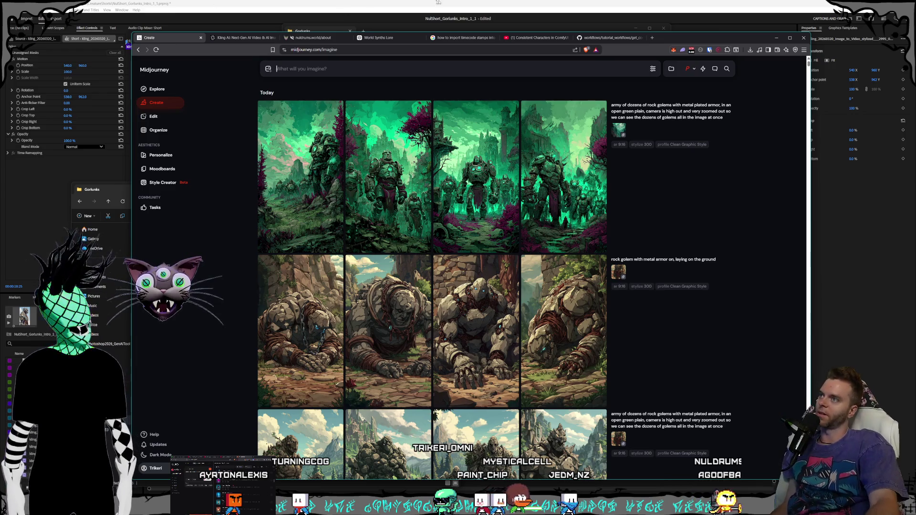
{"action": "left_click", "coordinate": [434, 14]}
{"action": "left_click_drag", "start_coordinate": [405, 316], "coordinate": [394, 313]}
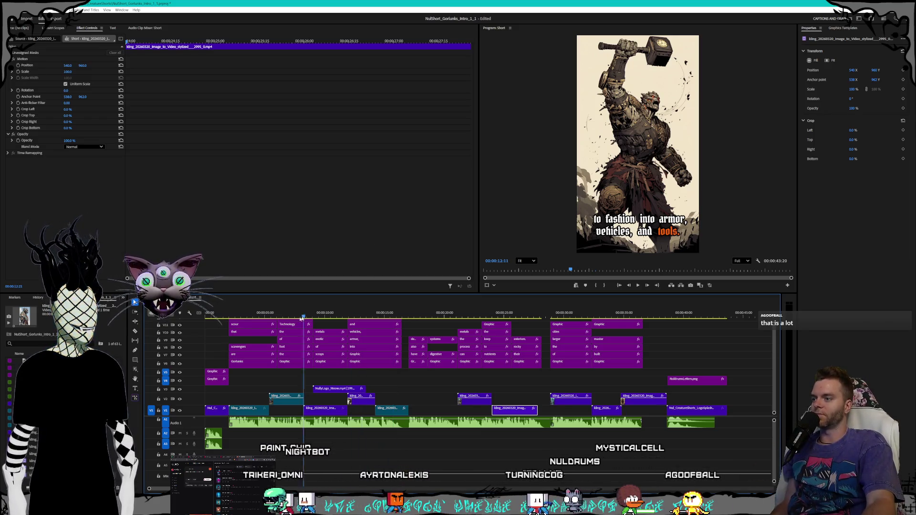
{"action": "left_click", "coordinate": [278, 315]}
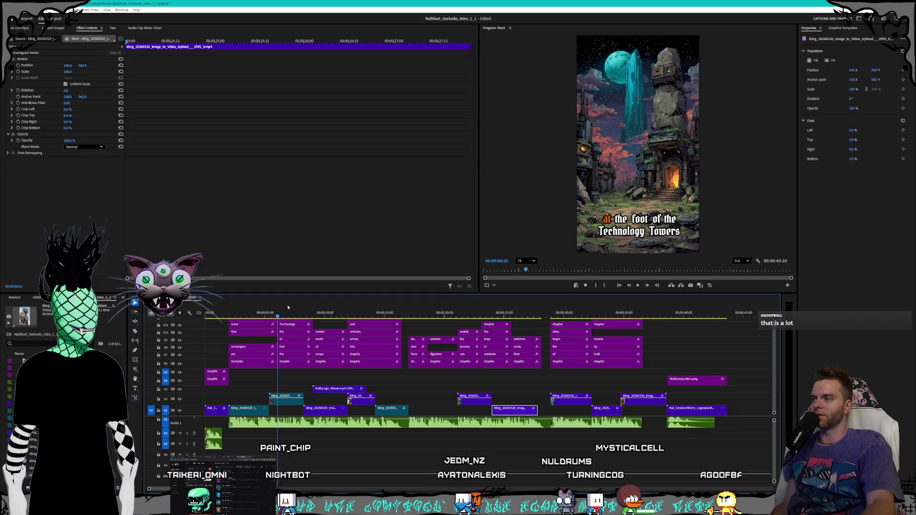
Step: Lower the mid-timeline golem clip's speed in Speed/Duration and shift it slightly later
{"action": "mouse_move", "coordinate": [290, 316]}
{"action": "left_mouse_down"}
{"action": "mouse_move", "coordinate": [434, 318]}
{"action": "mouse_move", "coordinate": [581, 338]}
{"action": "left_mouse_up"}
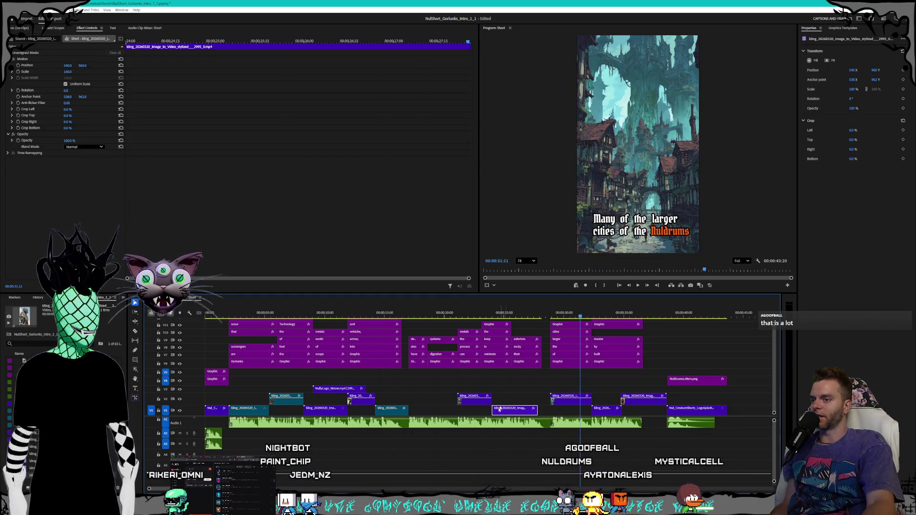
{"action": "left_click_drag", "start_coordinate": [502, 413], "coordinate": [521, 413]}
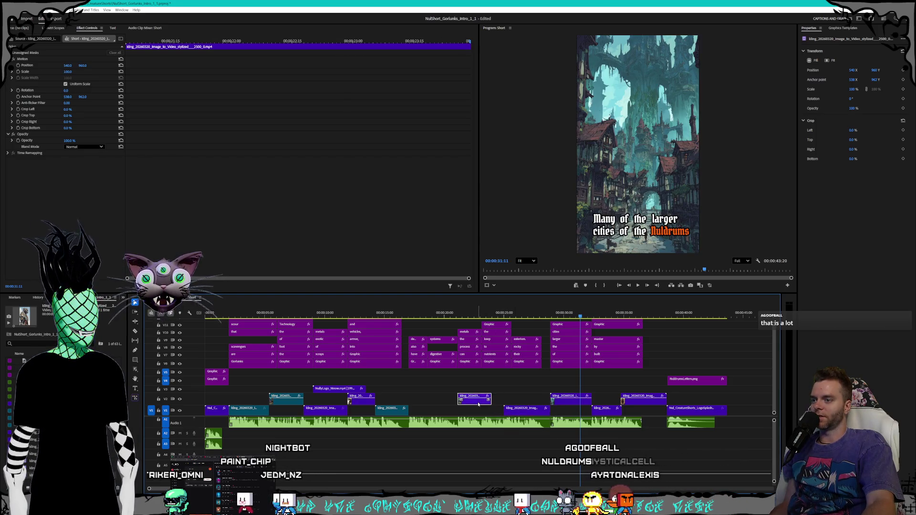
{"action": "right_click", "coordinate": [479, 404]}
{"action": "left_click", "coordinate": [508, 290]}
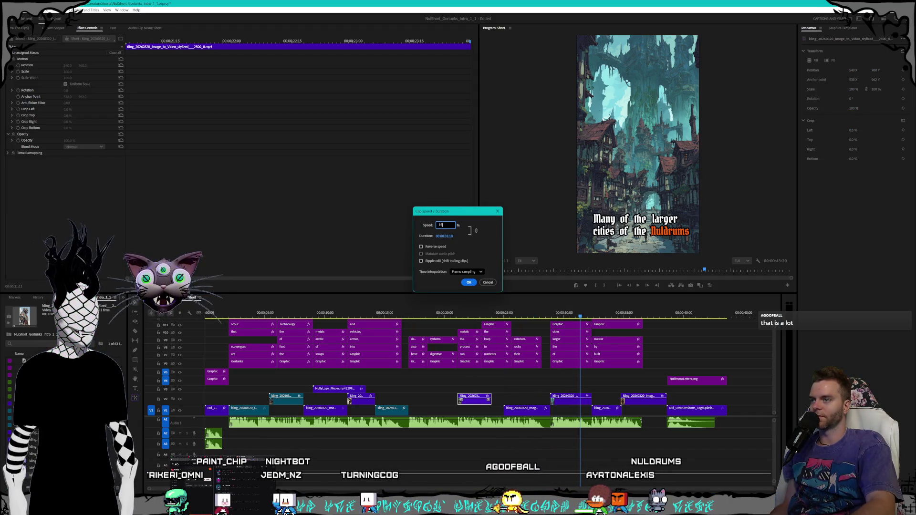
{"action": "key", "text": "Return"}
{"action": "left_click_drag", "start_coordinate": [488, 402], "coordinate": [496, 402]}
{"action": "left_click", "coordinate": [478, 313]}
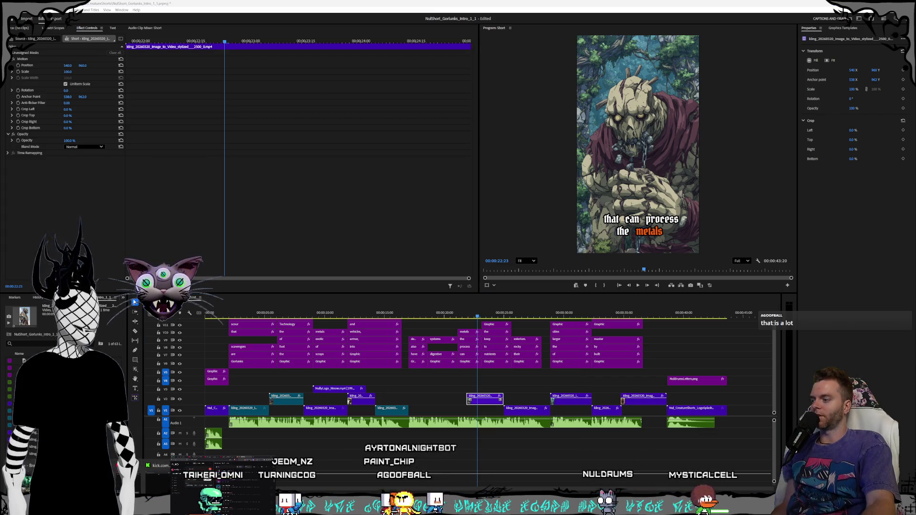
{"action": "key", "text": "alt+Tab"}
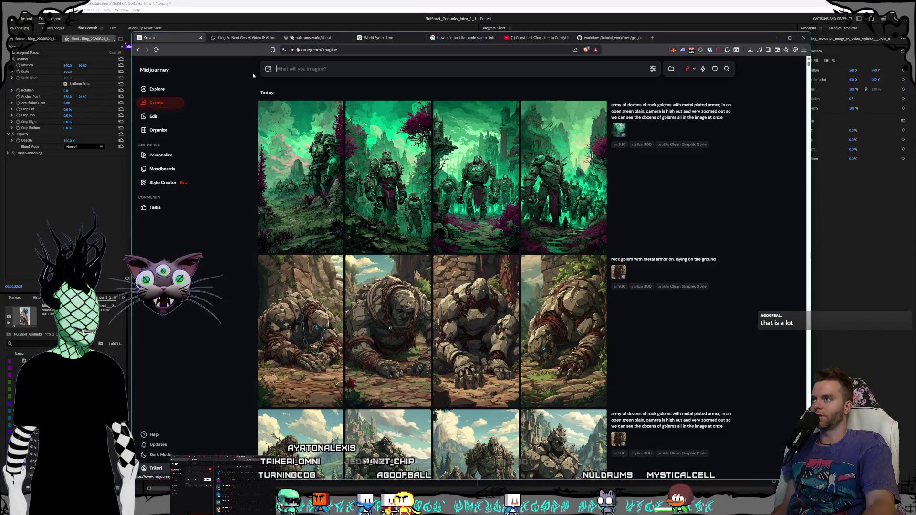
Step: Watch the finished Kling AI golem army breathing clip full screen
{"action": "key", "text": "ctrl+Tab"}
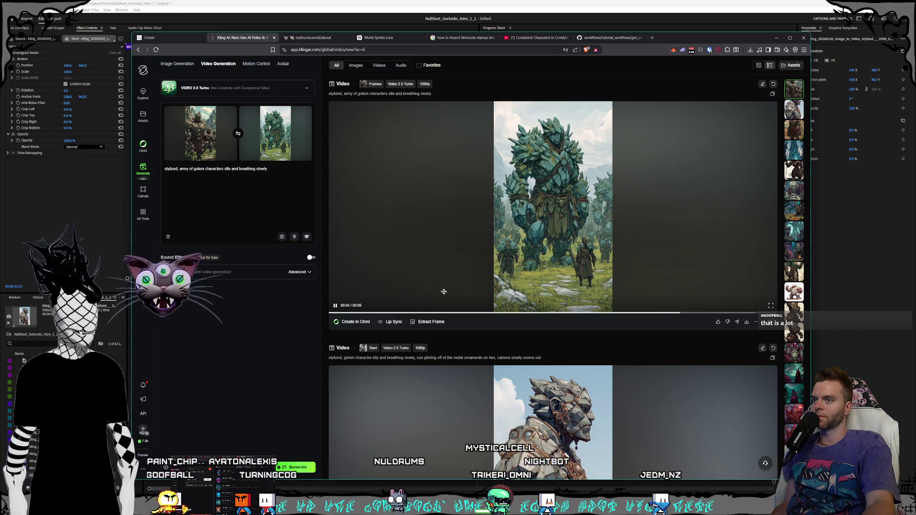
{"action": "left_click", "coordinate": [769, 306]}
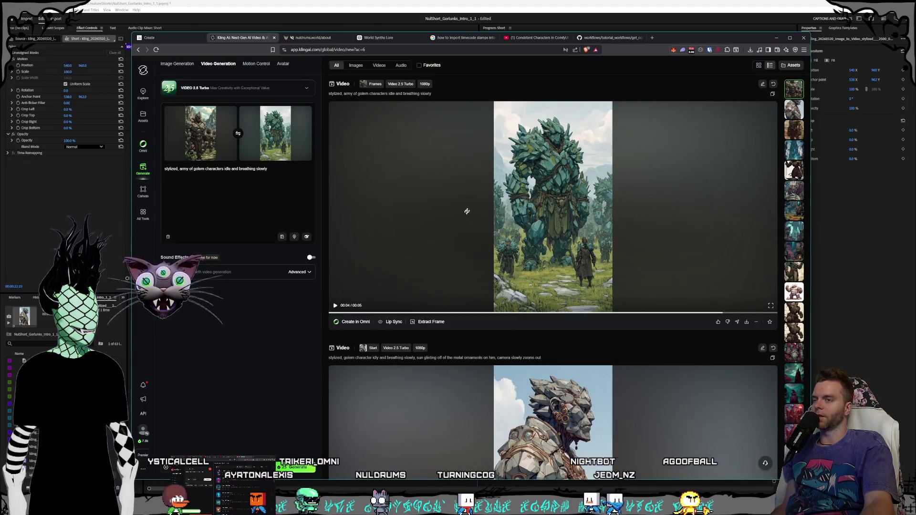
{"action": "mouse_move", "coordinate": [275, 146]}
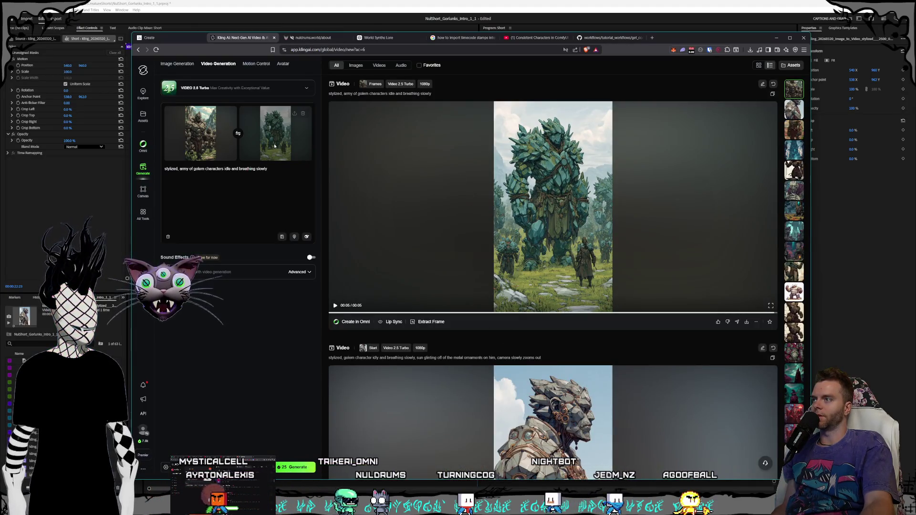
{"action": "left_click", "coordinate": [303, 115]}
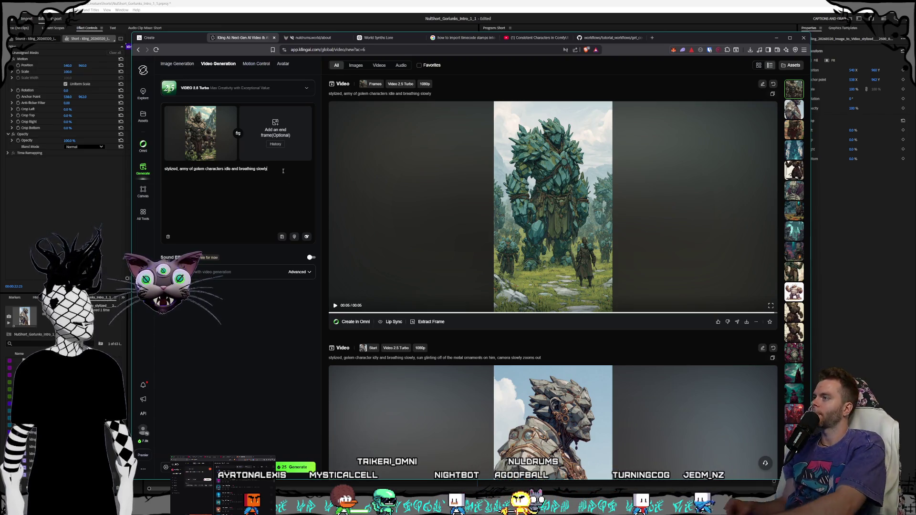
Step: Append ', camera zooms out to show how large the army is' to the prompt and generate
{"action": "type", "text": ", camera"}
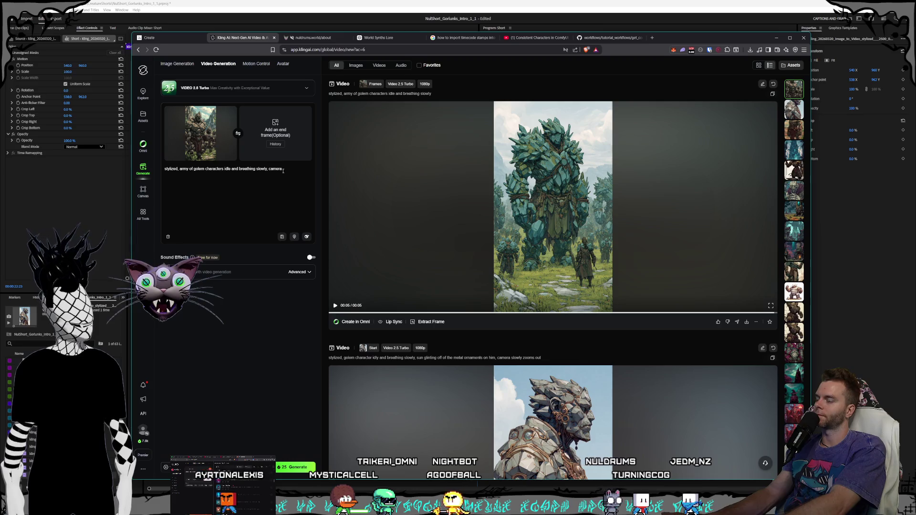
{"action": "type", "text": " zooms out"}
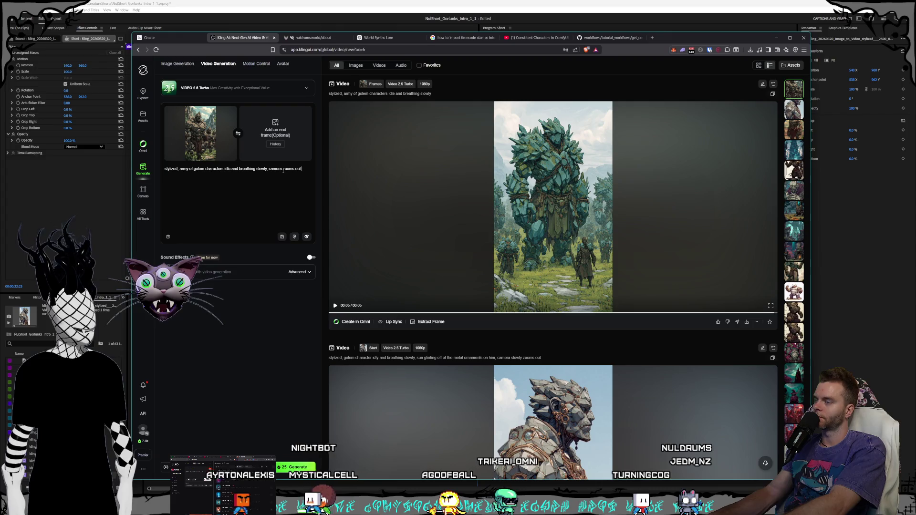
{"action": "type", "text": " to show how large"}
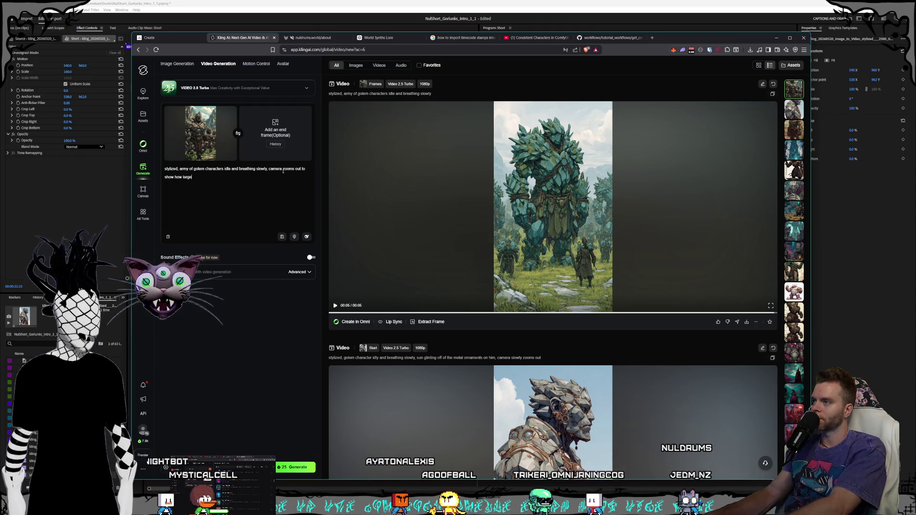
{"action": "type", "text": "y is"}
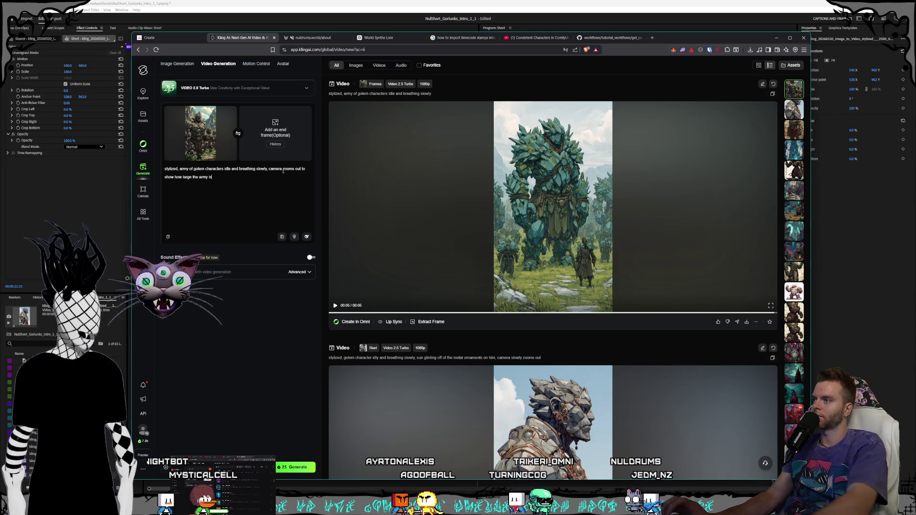
{"action": "left_click", "coordinate": [295, 467]}
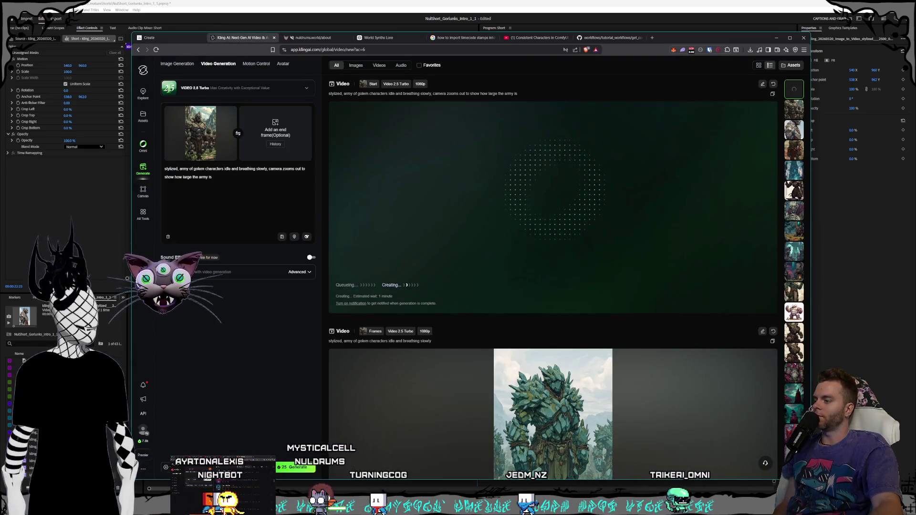
{"action": "key", "text": "alt+Tab"}
{"action": "left_click", "coordinate": [447, 284]}
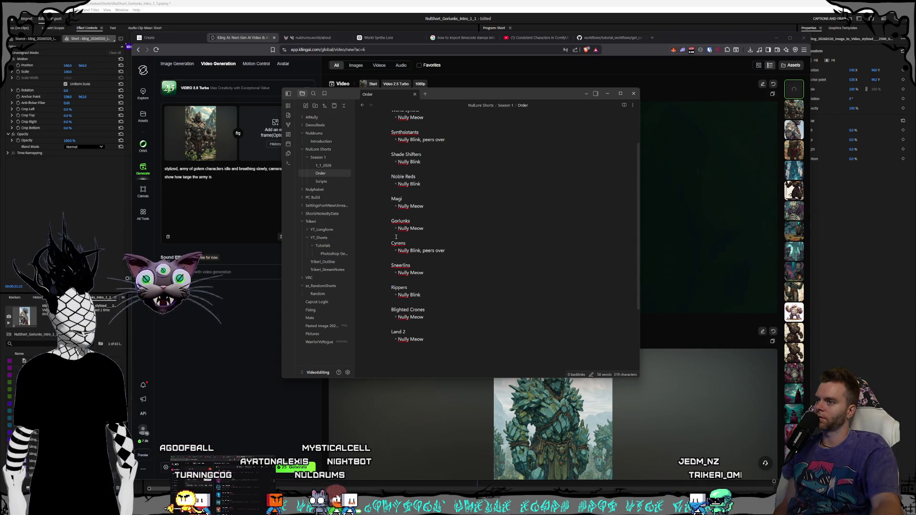
Step: Select the Cyrens and Sneerlins entries and go to the Land 2 entry in the Obsidian Order note
{"action": "left_click_drag", "start_coordinate": [396, 237], "coordinate": [498, 270]}
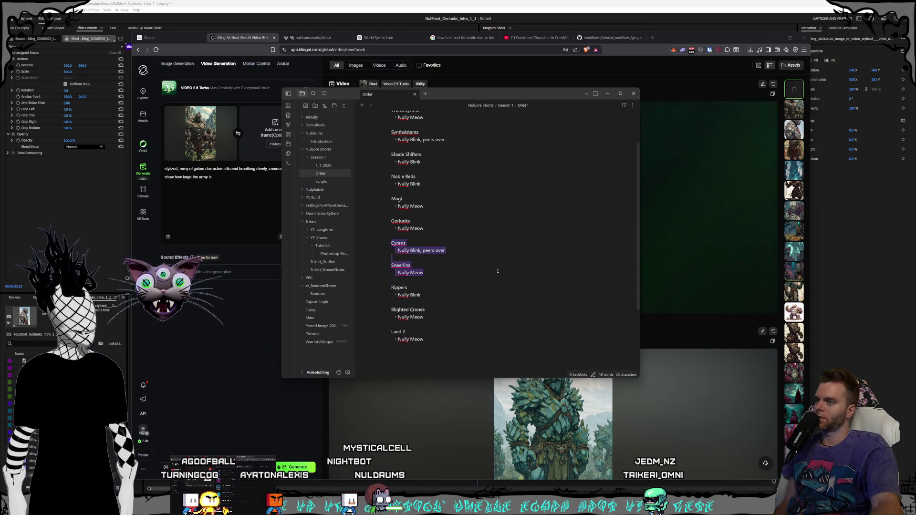
{"action": "left_click_drag", "start_coordinate": [391, 265], "coordinate": [400, 283]}
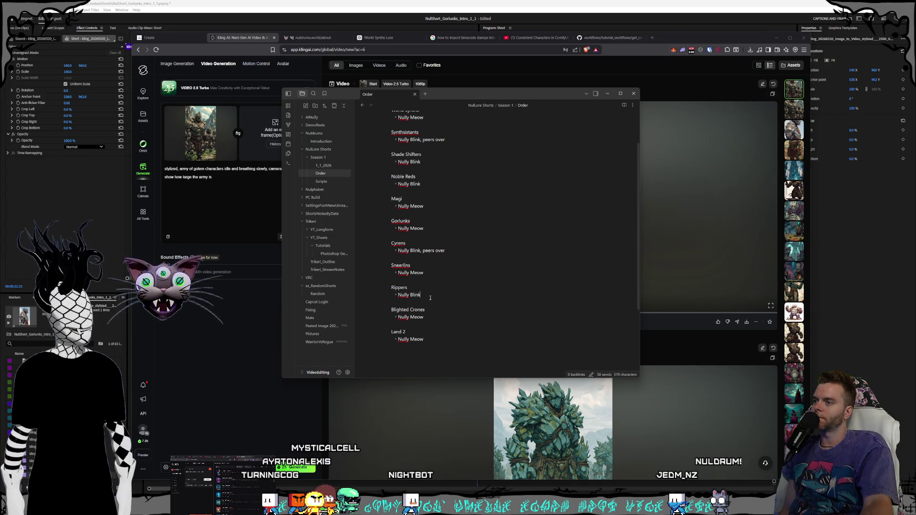
{"action": "left_click", "coordinate": [427, 332]}
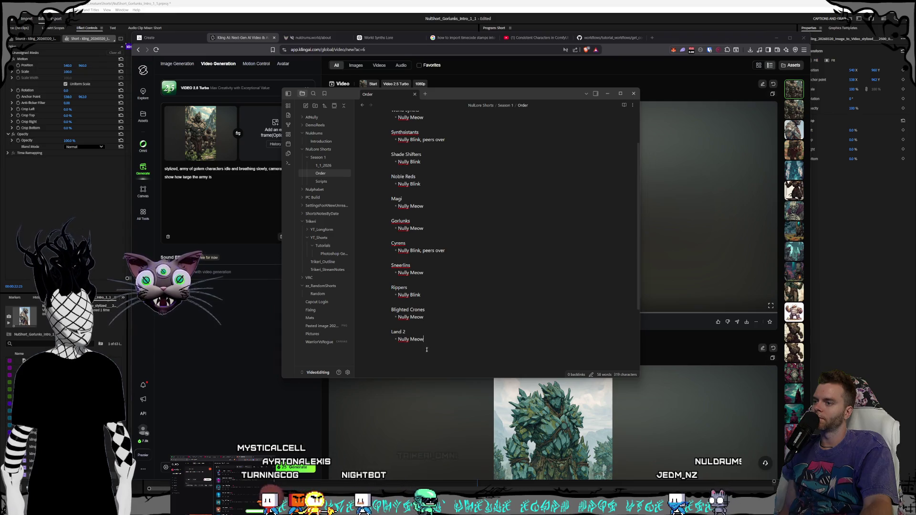
{"action": "key", "text": "alt+Tab"}
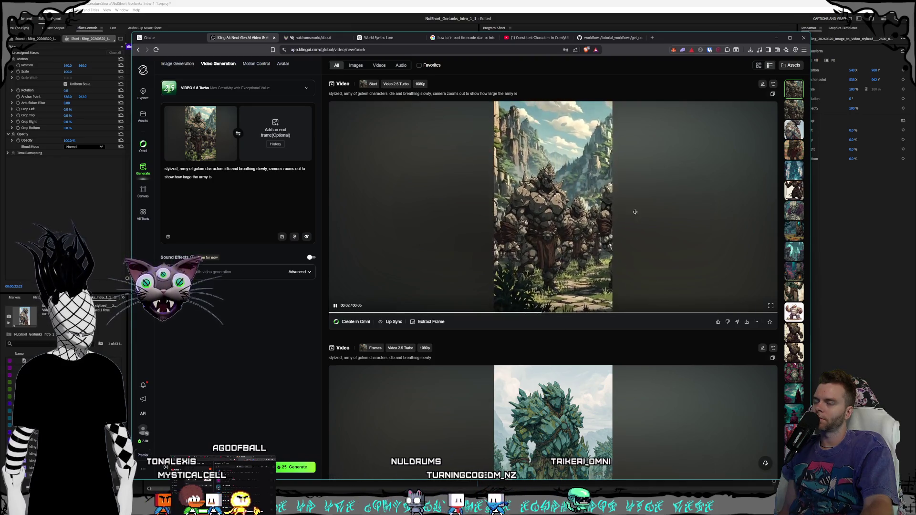
Step: Preview the rock golem army clip fullscreen, then remove Kling's start-frame image
{"action": "left_click", "coordinate": [771, 305]}
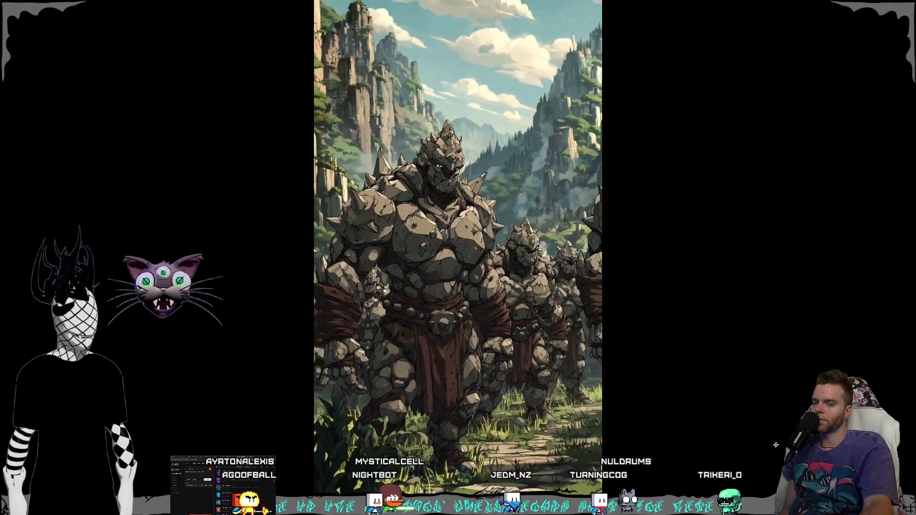
{"action": "key", "text": "Escape"}
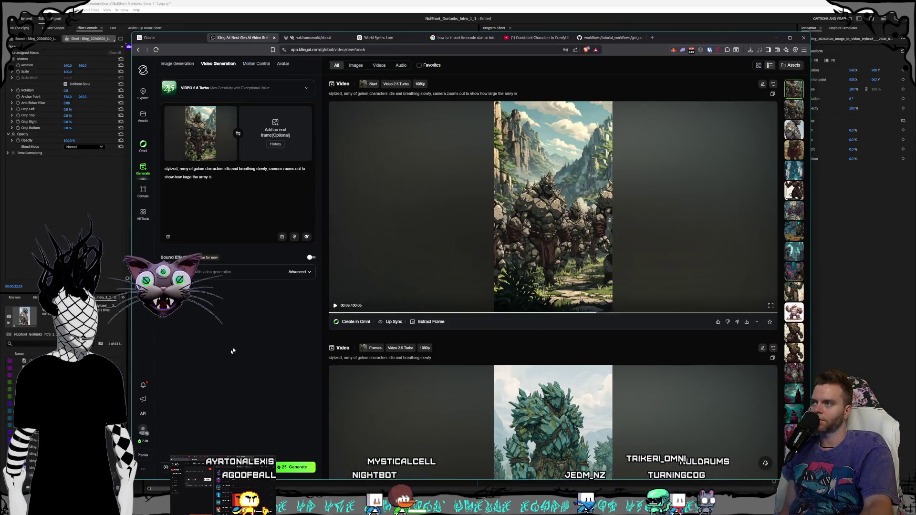
{"action": "left_click", "coordinate": [232, 111]}
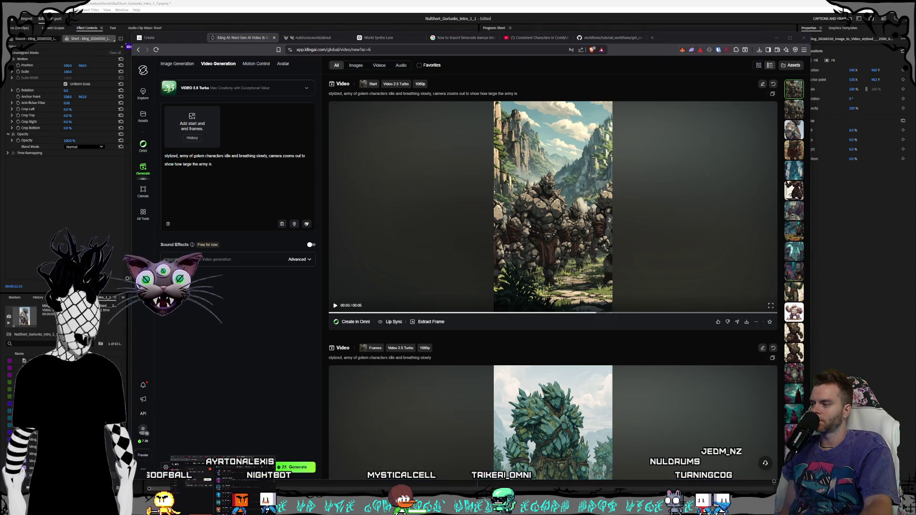
{"action": "key", "text": "alt+Tab"}
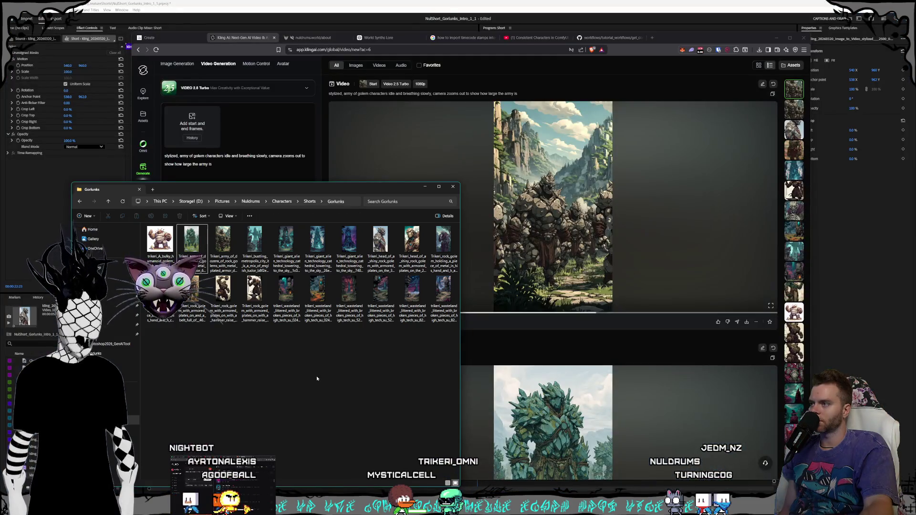
Step: Drag the green golem army image from the Gorlunks folder into Kling's start-frame slot
{"action": "left_click", "coordinate": [193, 253]}
{"action": "left_click_drag", "start_coordinate": [207, 204], "coordinate": [192, 126]}
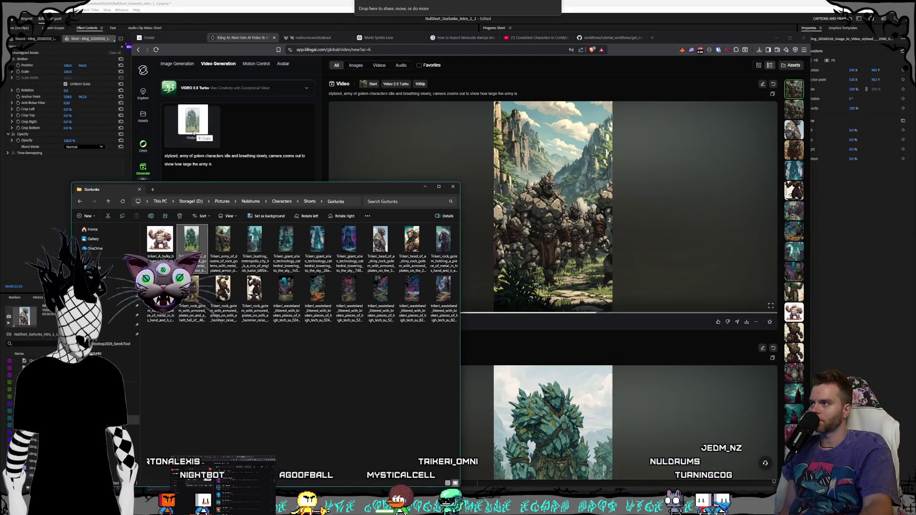
{"action": "left_click", "coordinate": [200, 281]}
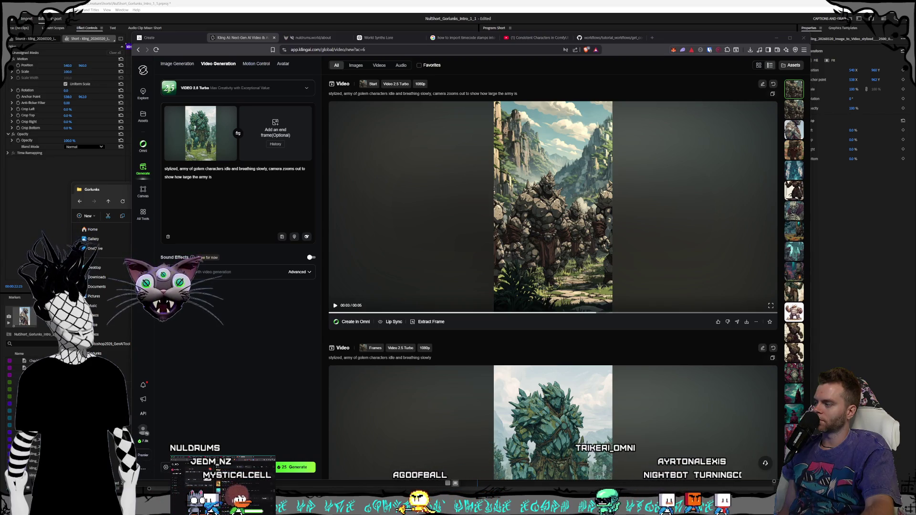
Step: Generate the green golem clip with pan-up, tilt-down, quick zoom-out camera and preview it fullscreen
{"action": "left_click", "coordinate": [221, 366]}
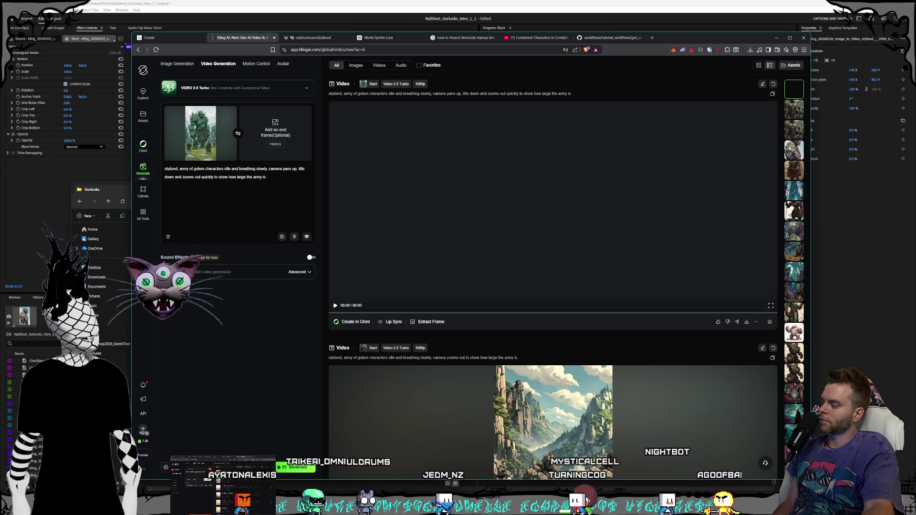
{"action": "left_click", "coordinate": [335, 305]}
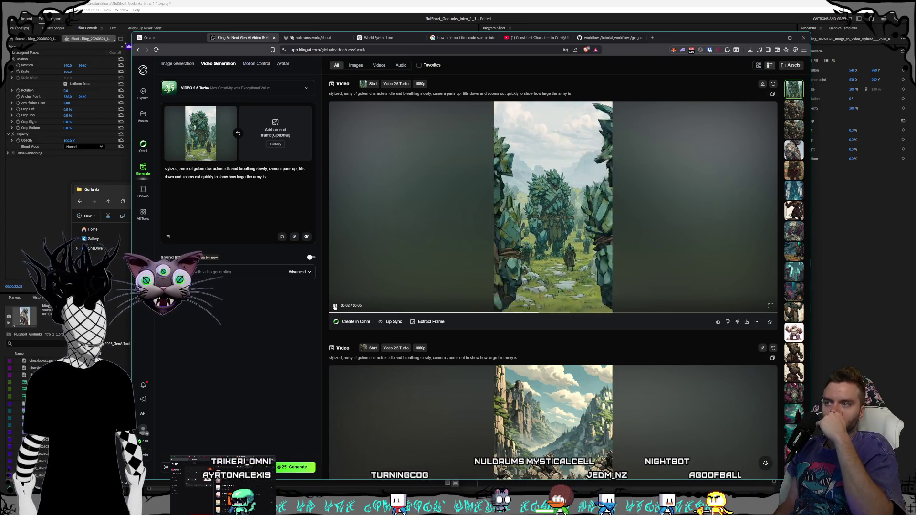
{"action": "left_click", "coordinate": [771, 306]}
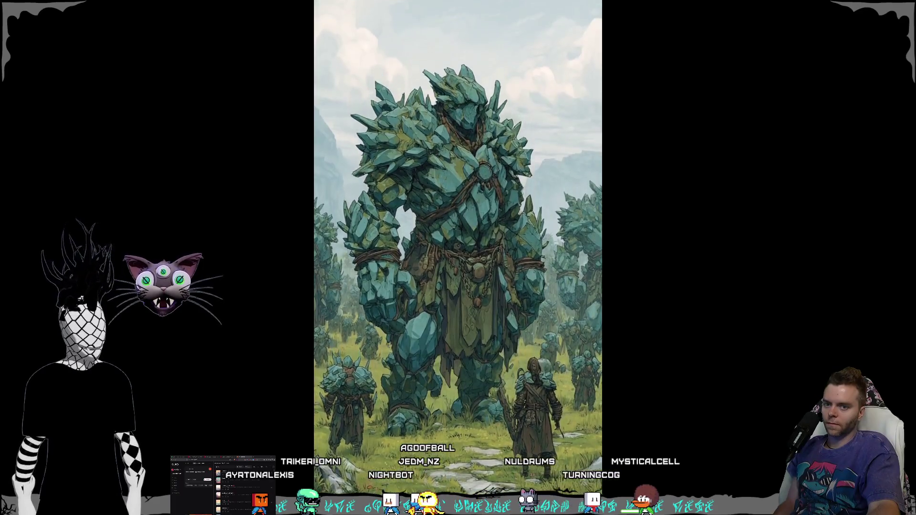
{"action": "key", "text": "Escape"}
{"action": "mouse_move", "coordinate": [748, 324]}
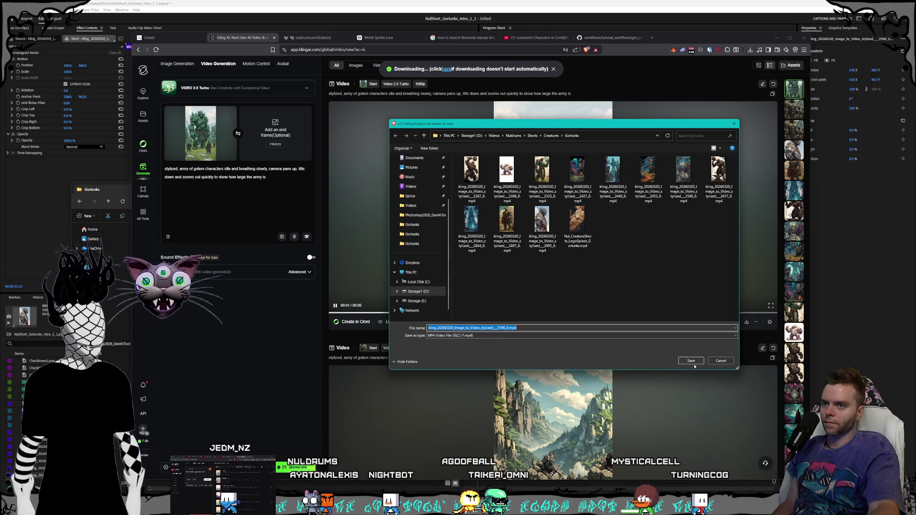
Step: Save the green golem clip and the rock golem zoom-out clip as MP4s in the Gorlunks folder
{"action": "left_click", "coordinate": [690, 361]}
{"action": "scroll", "coordinate": [689, 358], "scroll_direction": "down", "scroll_amount": 10}
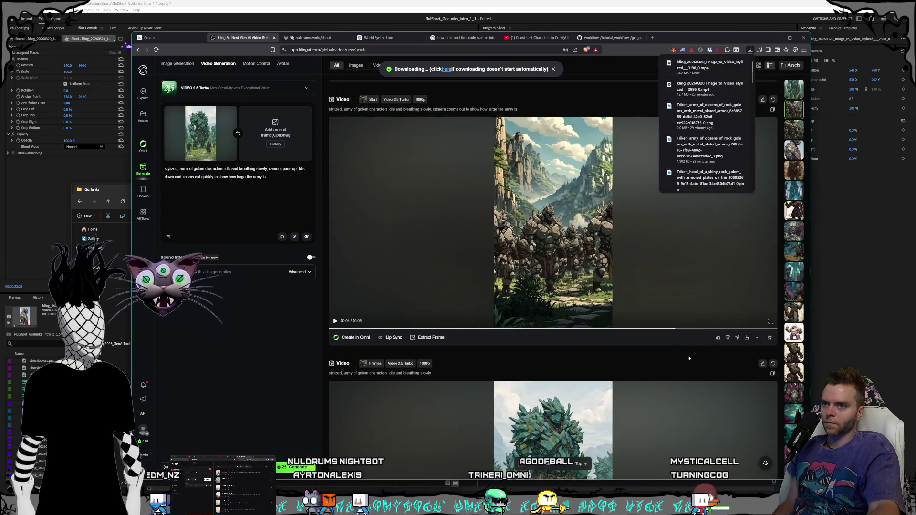
{"action": "left_click", "coordinate": [747, 337]}
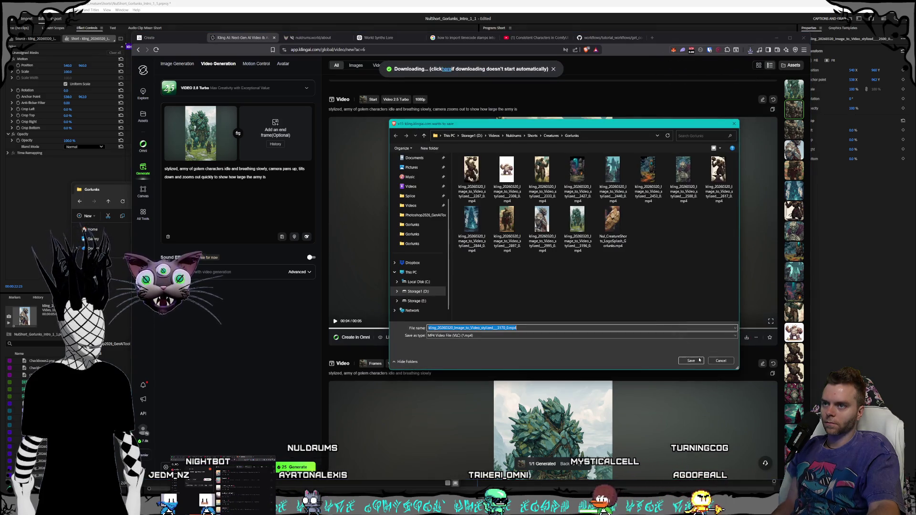
{"action": "left_click", "coordinate": [699, 360]}
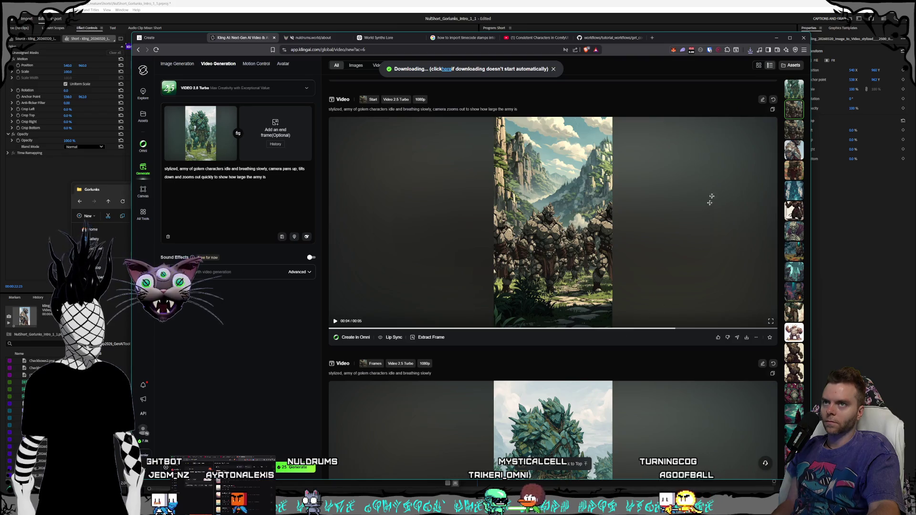
Step: Reveal the downloaded rock golem clip in File Explorer, then return to Premiere Pro
{"action": "left_click", "coordinate": [751, 51]}
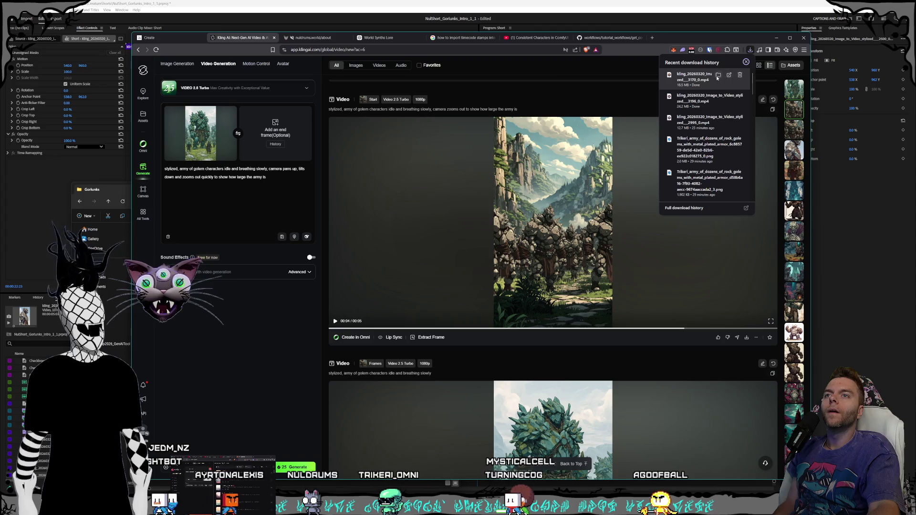
{"action": "left_click", "coordinate": [718, 76]}
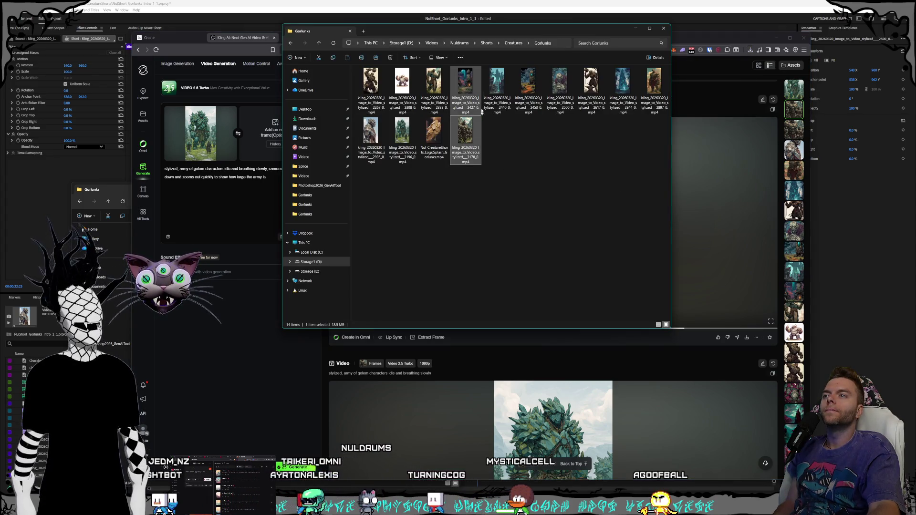
{"action": "left_click_drag", "start_coordinate": [457, 38], "coordinate": [181, 122]}
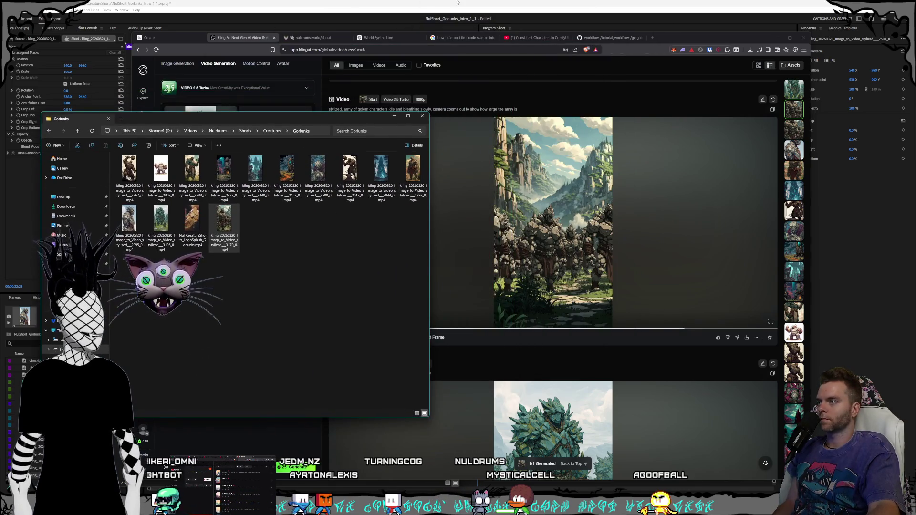
{"action": "left_click", "coordinate": [297, 242]}
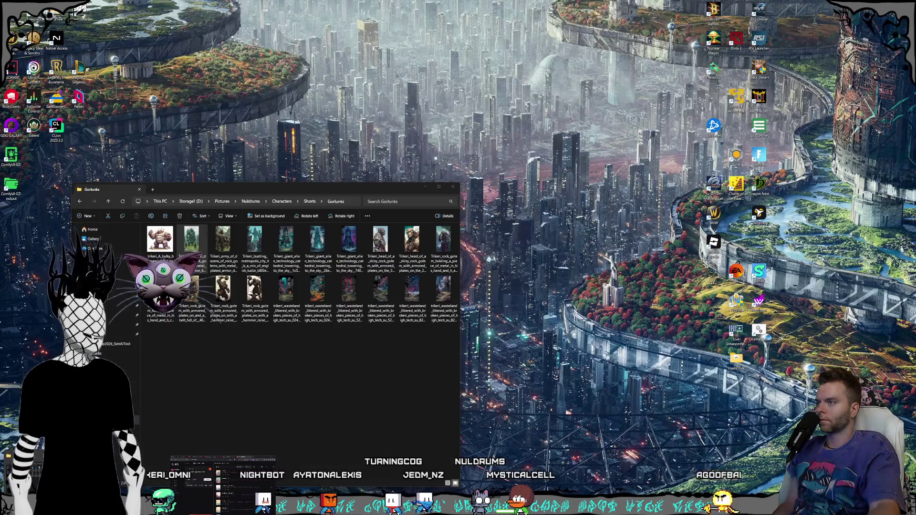
Step: Add the rock golem zoom-out mp4 to the timeline and move it onto V1 about 4 s earlier
{"action": "left_click_drag", "start_coordinate": [224, 217], "coordinate": [496, 388]}
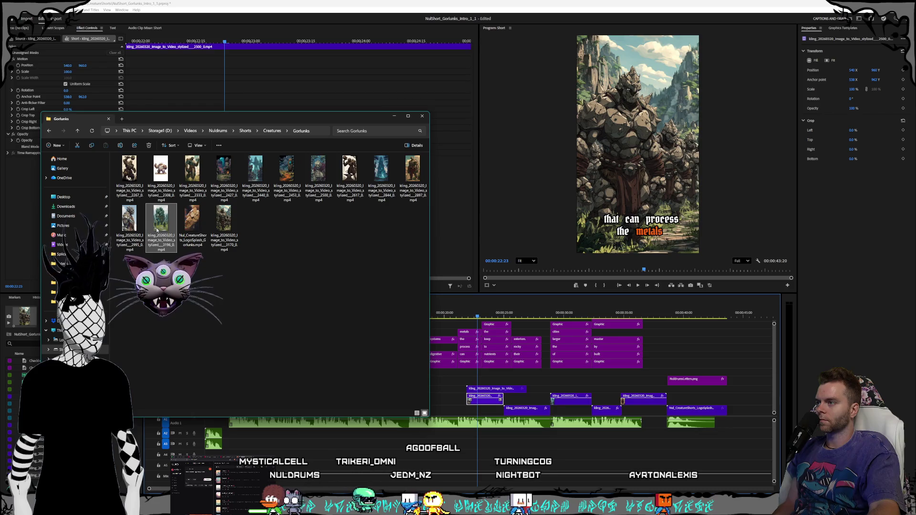
{"action": "left_click", "coordinate": [196, 294]}
{"action": "left_click", "coordinate": [499, 389]}
{"action": "left_click_drag", "start_coordinate": [497, 389], "coordinate": [444, 413]}
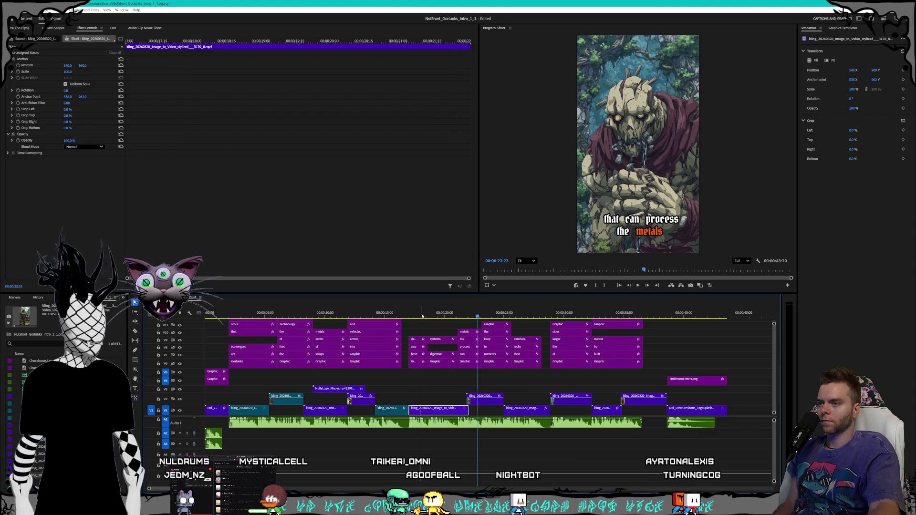
Step: Play the edit through to the NULDRUMS title, then save the project
{"action": "left_click", "coordinate": [638, 286]}
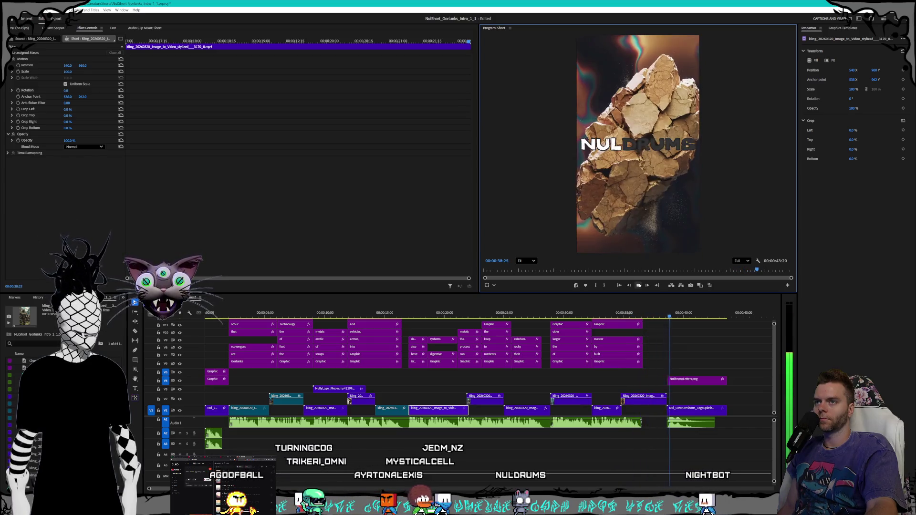
{"action": "left_click", "coordinate": [628, 286]}
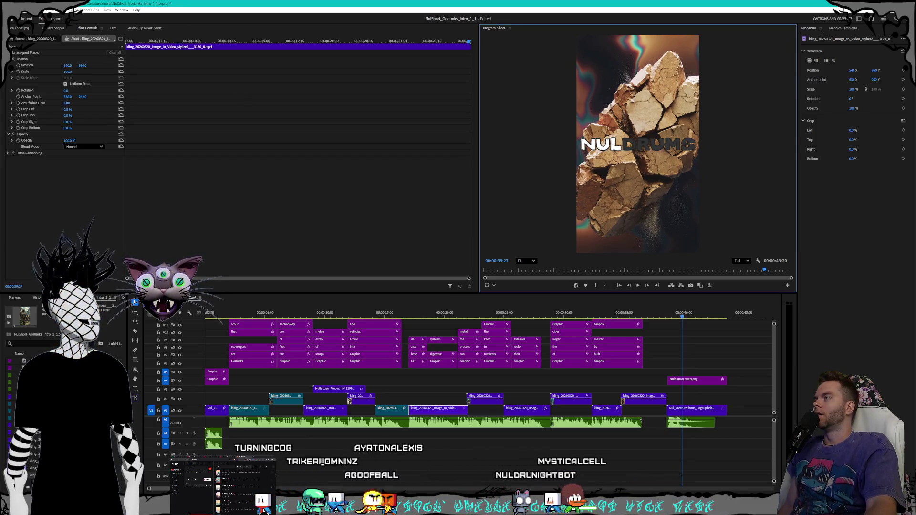
{"action": "left_click", "coordinate": [12, 10]}
{"action": "left_click", "coordinate": [29, 86]}
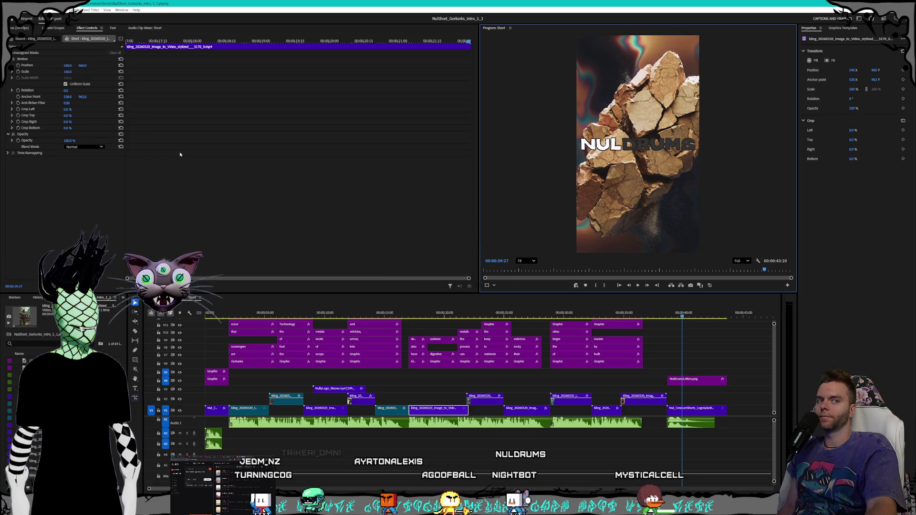
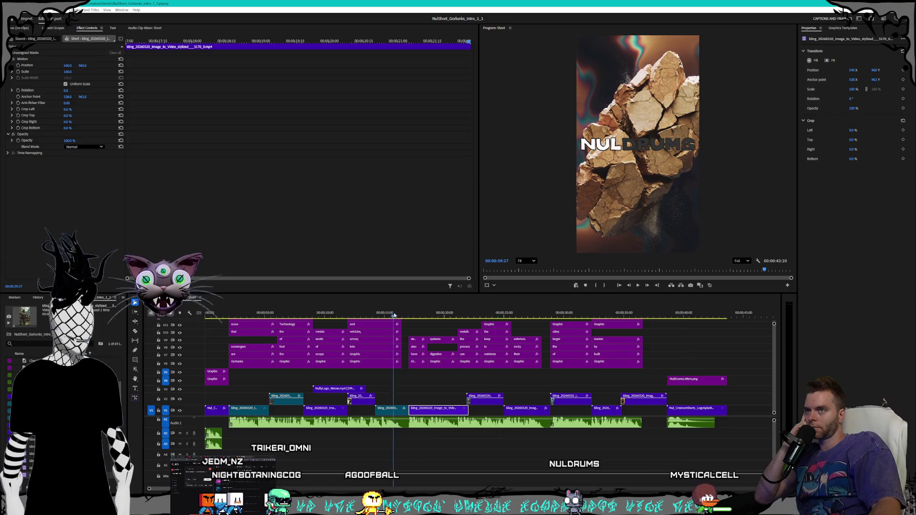
Step: Open NulShort_Sneerlins_Intro.prproj, accepting the conversion and dismissing the missing media prompt
{"action": "left_click_drag", "start_coordinate": [493, 314], "coordinate": [290, 313]}
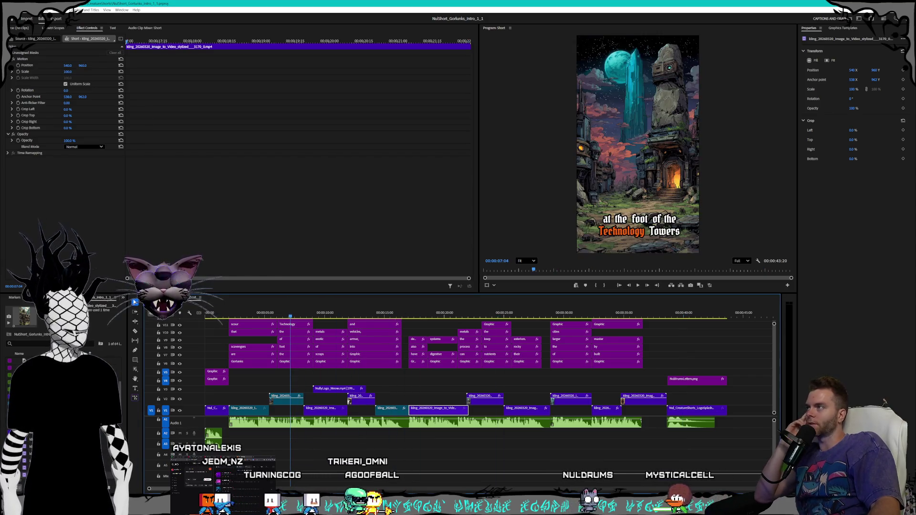
{"action": "left_click", "coordinate": [6, 10]}
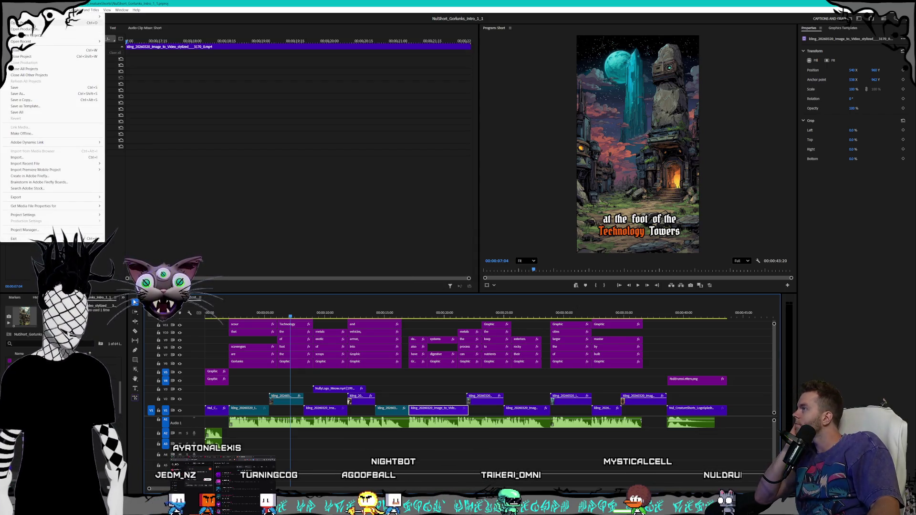
{"action": "mouse_move", "coordinate": [29, 41]}
{"action": "left_click", "coordinate": [22, 22]}
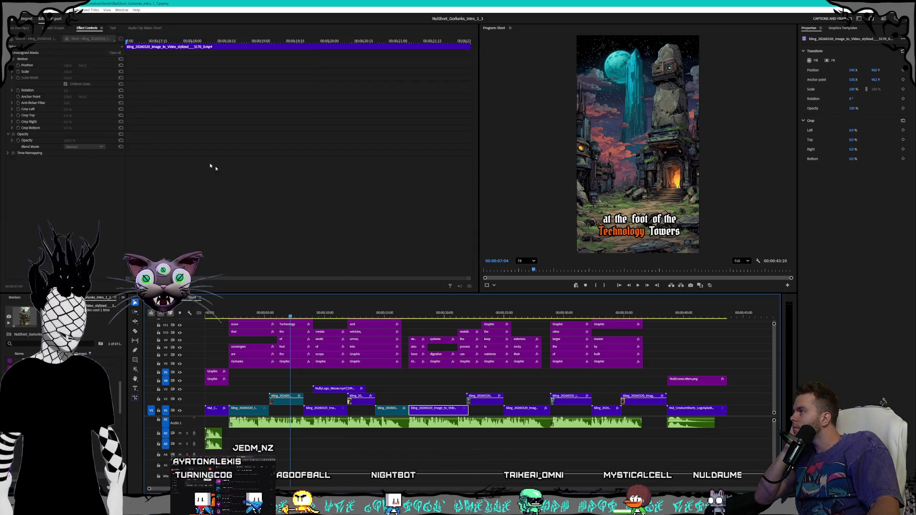
{"action": "scroll", "coordinate": [466, 214], "scroll_direction": "down", "scroll_amount": 5}
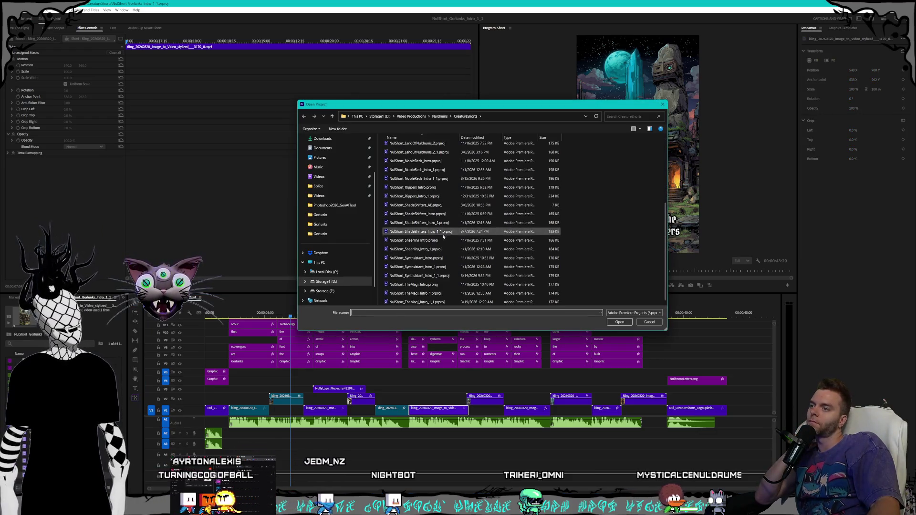
{"action": "left_click", "coordinate": [430, 239]}
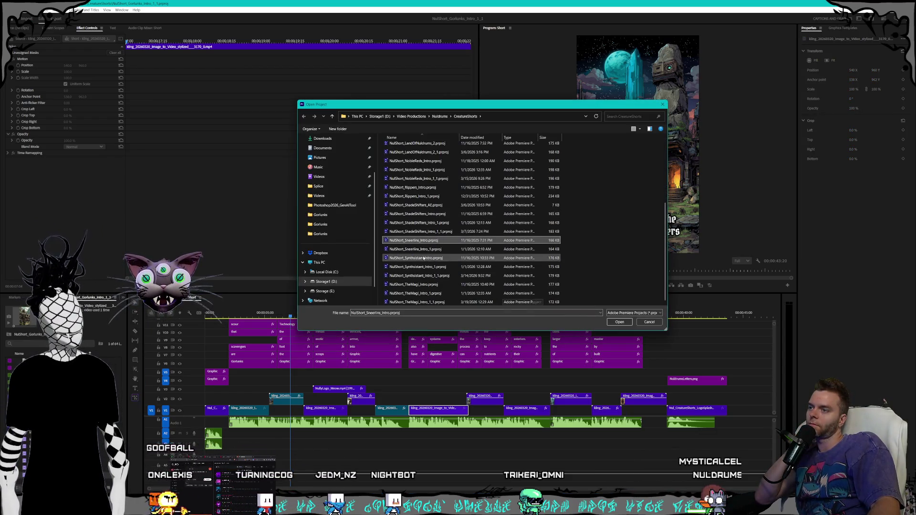
{"action": "key", "text": "Return"}
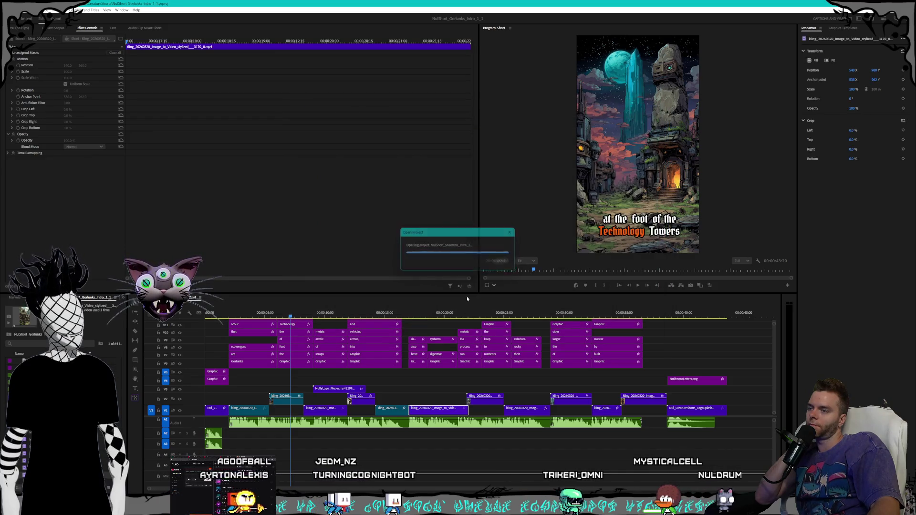
{"action": "key", "text": "Return"}
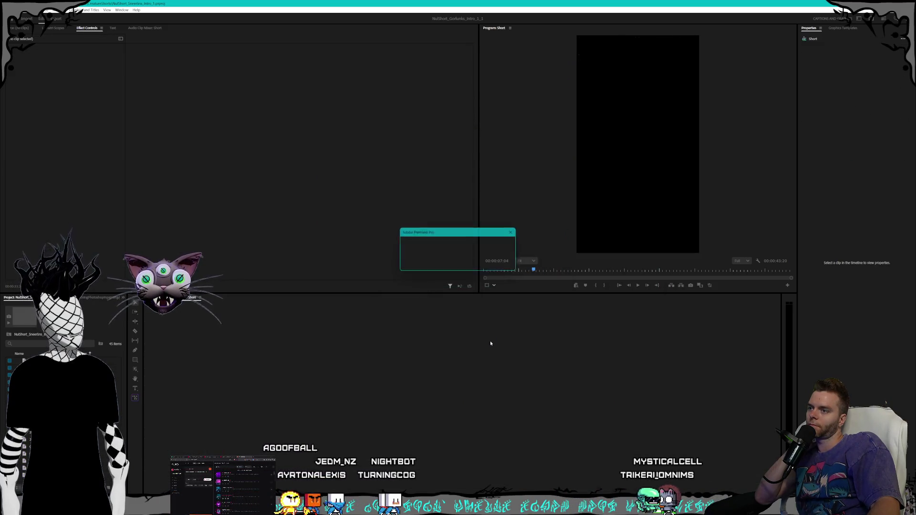
{"action": "left_click", "coordinate": [400, 229]}
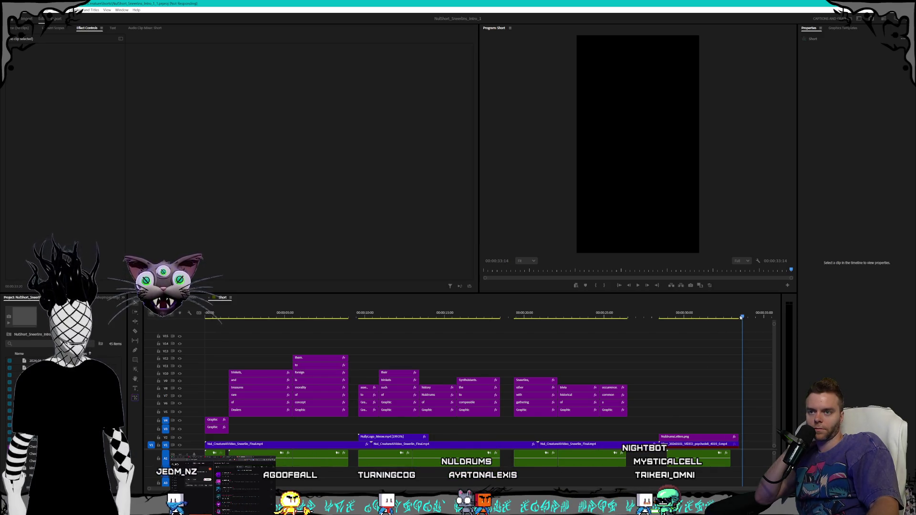
Step: Delete the offline psychedelic kling clip at the end of V1, then switch to File Explorer
{"action": "left_click", "coordinate": [696, 443]}
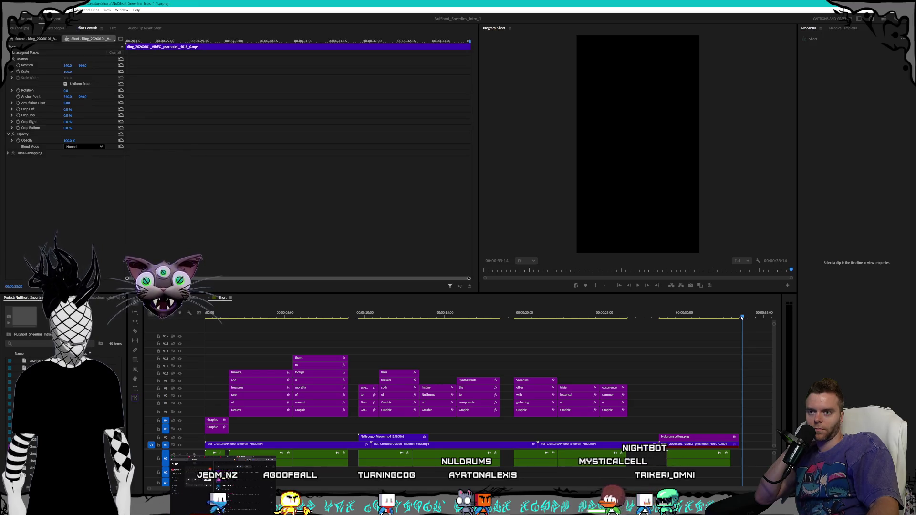
{"action": "left_click", "coordinate": [674, 315]}
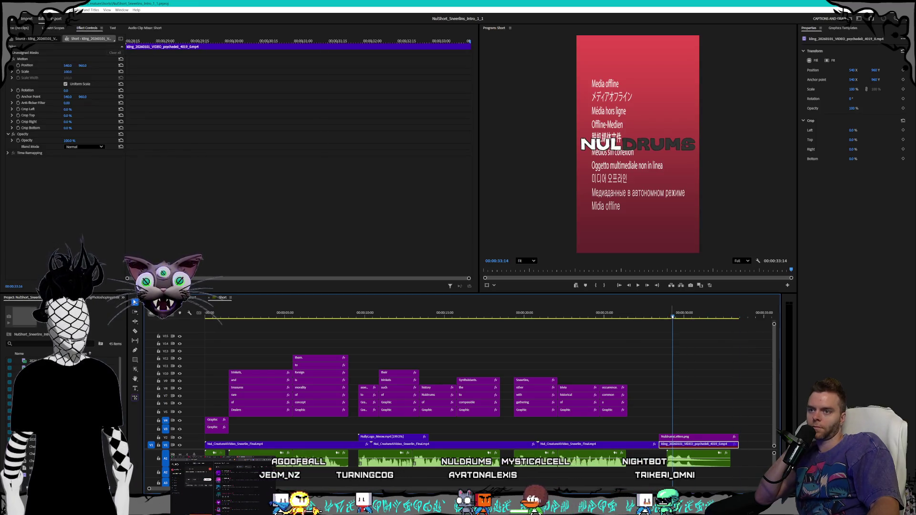
{"action": "left_click", "coordinate": [640, 315]}
{"action": "left_click", "coordinate": [688, 459]}
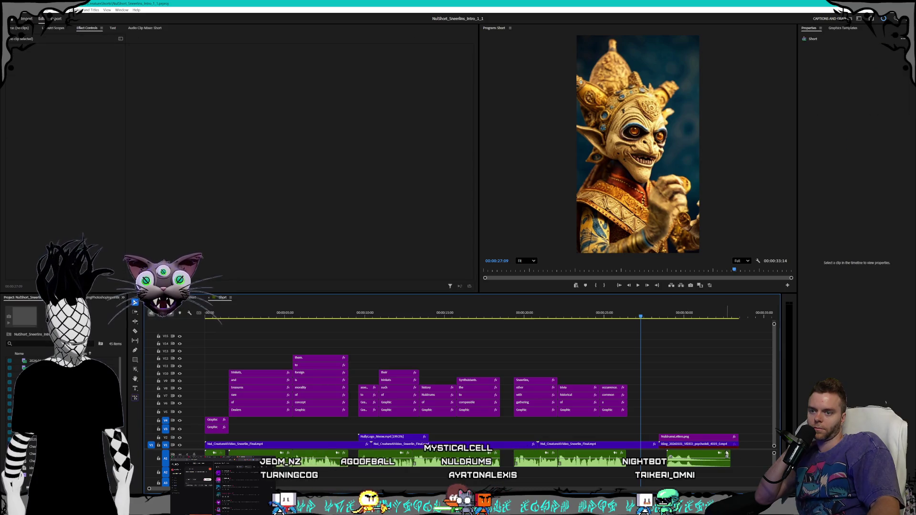
{"action": "key", "text": "Delete"}
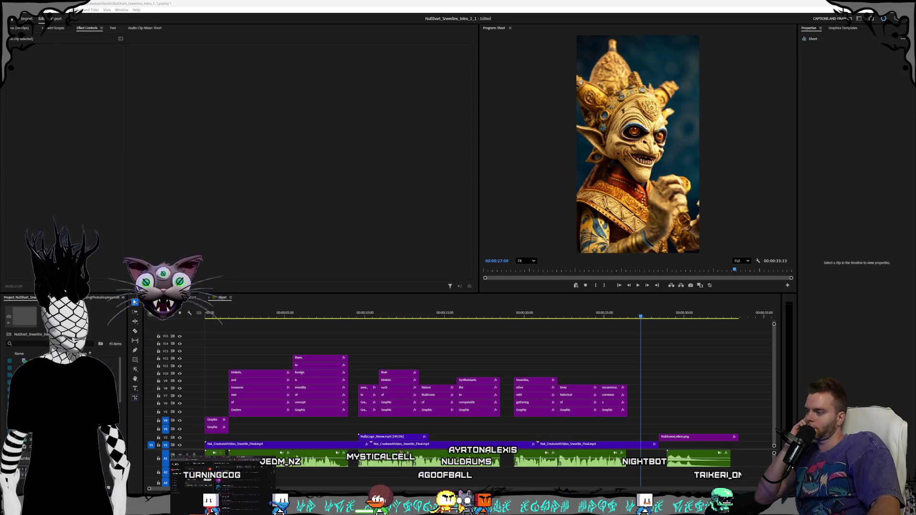
{"action": "key", "text": "alt+Tab"}
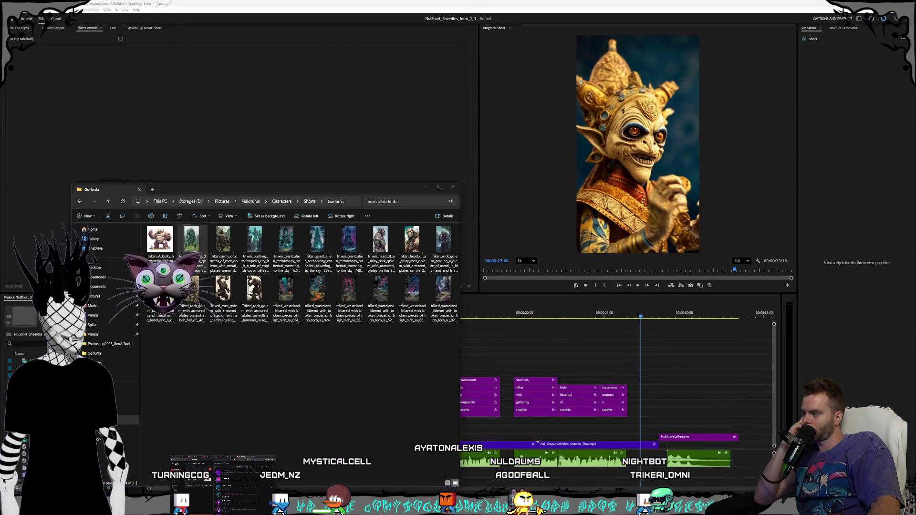
Step: Drag the Sneerlins LogoSplash MP4 from Videos > Nuldrums > AI > LogoSplash onto the sequence end
{"action": "key", "text": "alt+Tab"}
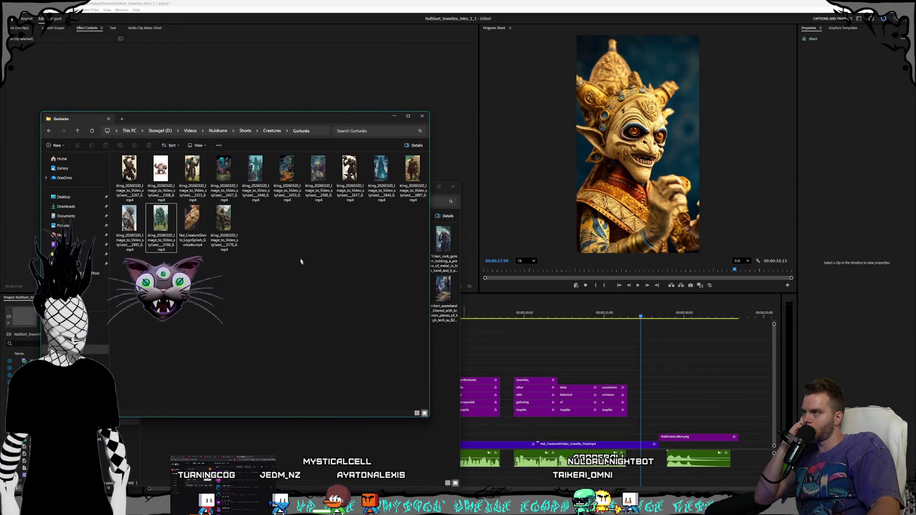
{"action": "left_click", "coordinate": [191, 130]}
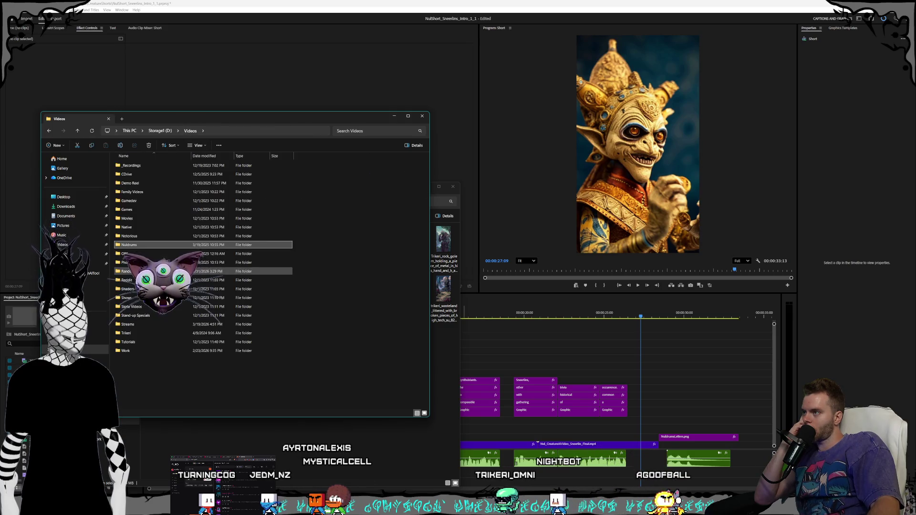
{"action": "double_click", "coordinate": [158, 247]}
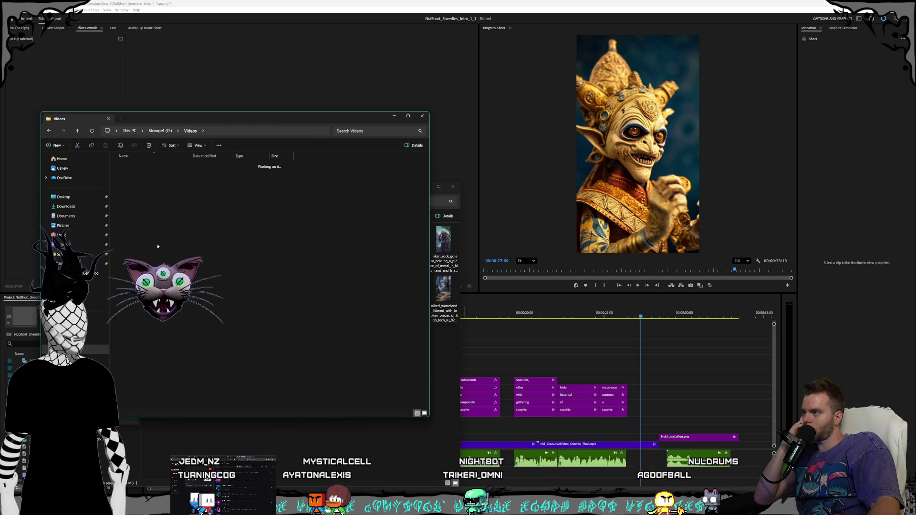
{"action": "double_click", "coordinate": [152, 174]}
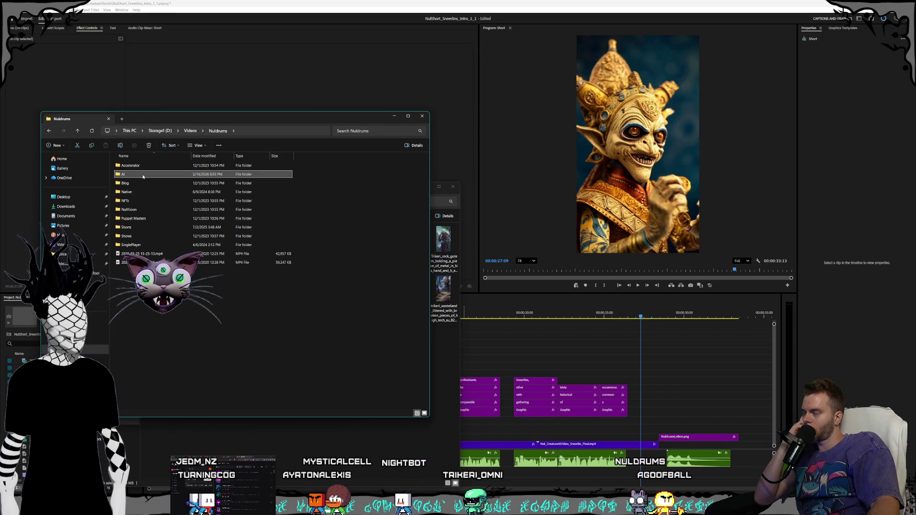
{"action": "double_click", "coordinate": [159, 172]}
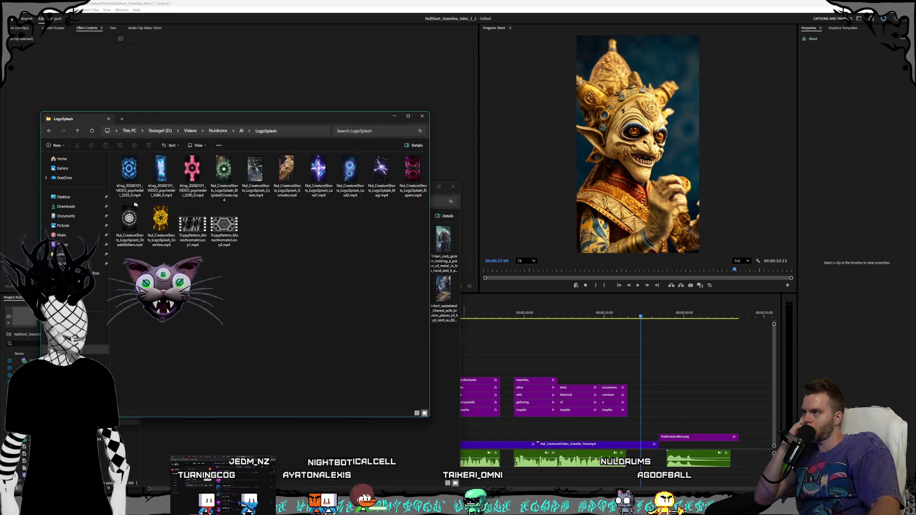
{"action": "mouse_move", "coordinate": [161, 220]}
{"action": "left_mouse_down"}
{"action": "mouse_move", "coordinate": [647, 406]}
{"action": "mouse_move", "coordinate": [660, 444]}
{"action": "left_mouse_up"}
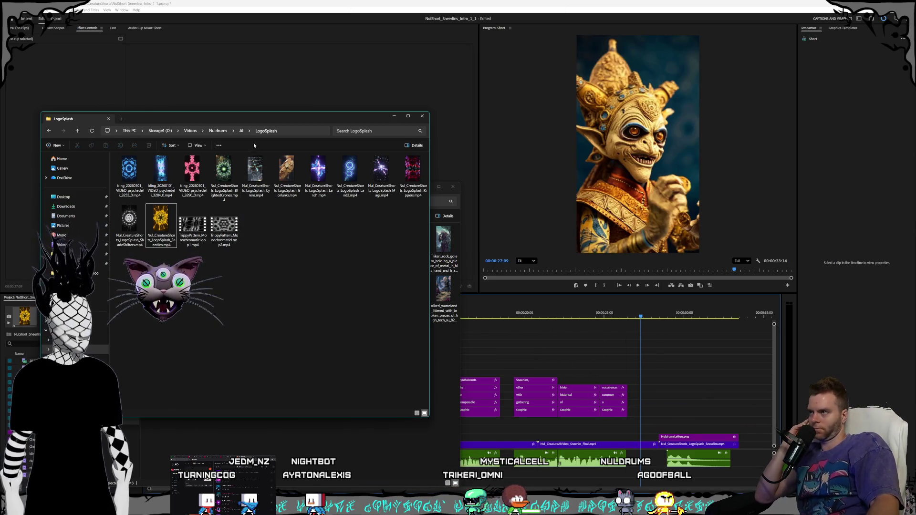
{"action": "key", "text": "alt+Left"}
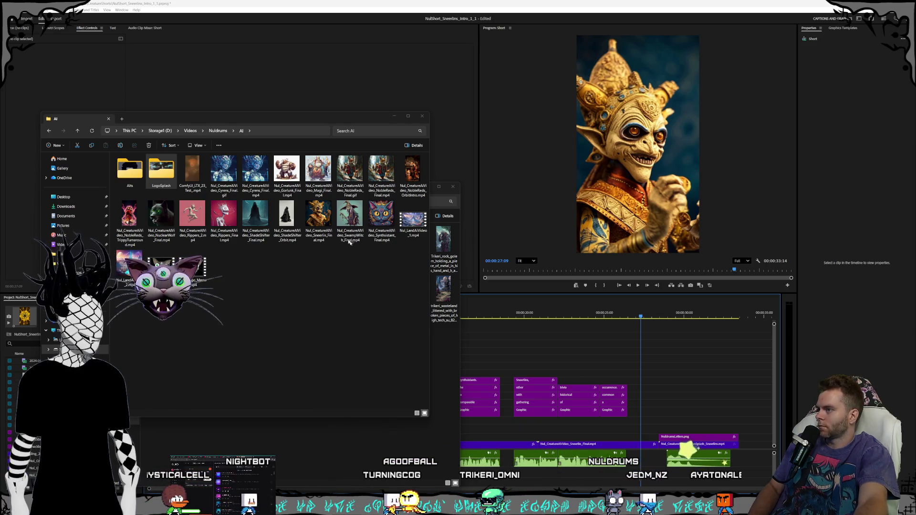
Step: Browse to Nuldrums > Shorts > Creatures > Sneerlins, then return to Premiere's timeline
{"action": "left_click", "coordinate": [337, 273]}
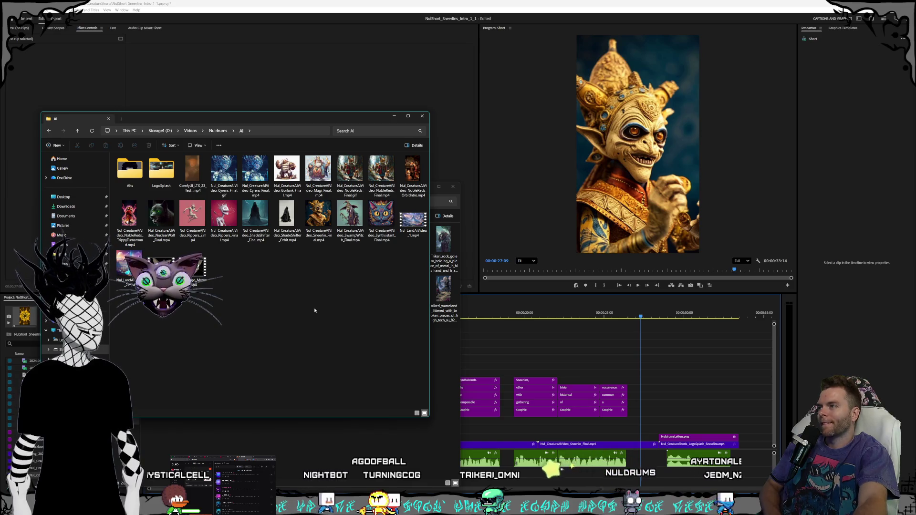
{"action": "left_click", "coordinate": [218, 131]}
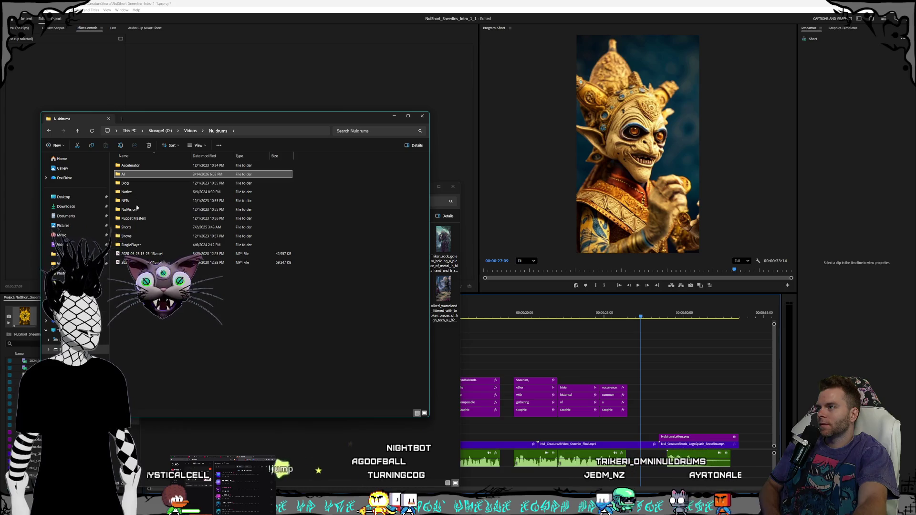
{"action": "double_click", "coordinate": [136, 229]}
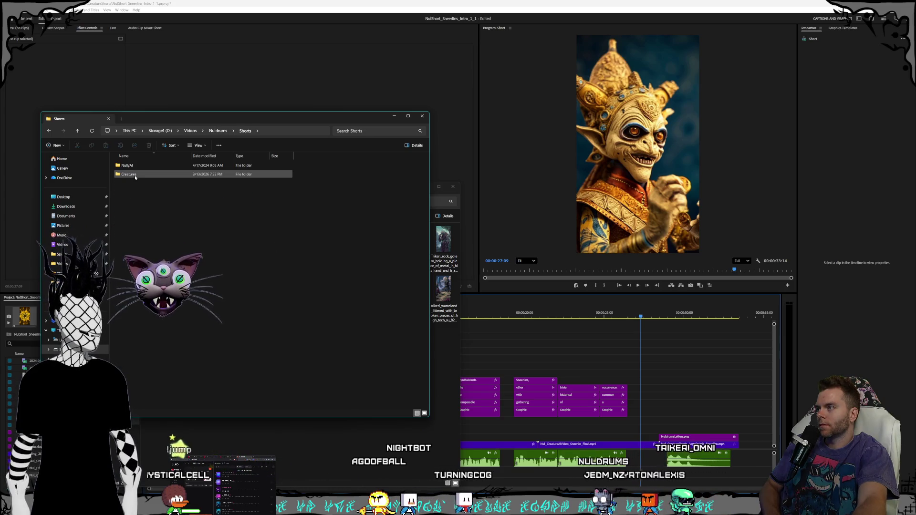
{"action": "double_click", "coordinate": [135, 175]}
{"action": "double_click", "coordinate": [129, 245]}
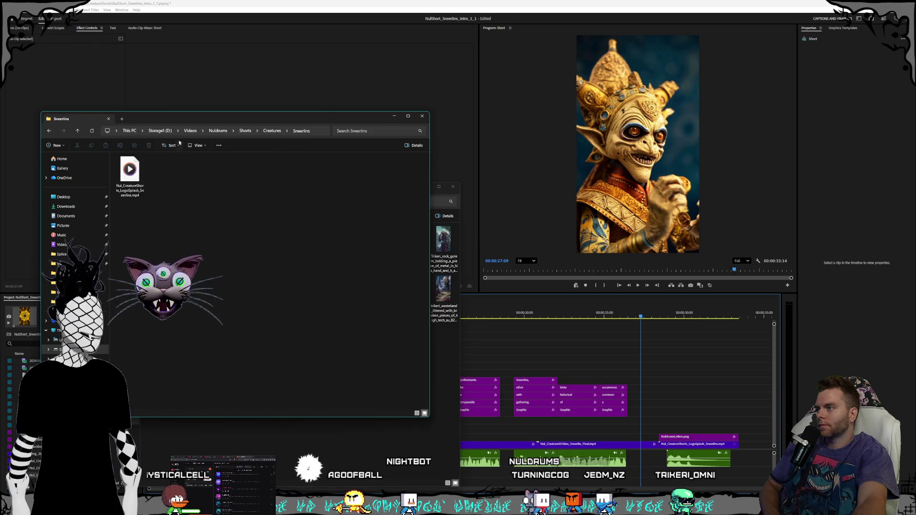
{"action": "left_click_drag", "start_coordinate": [183, 123], "coordinate": [353, 124]}
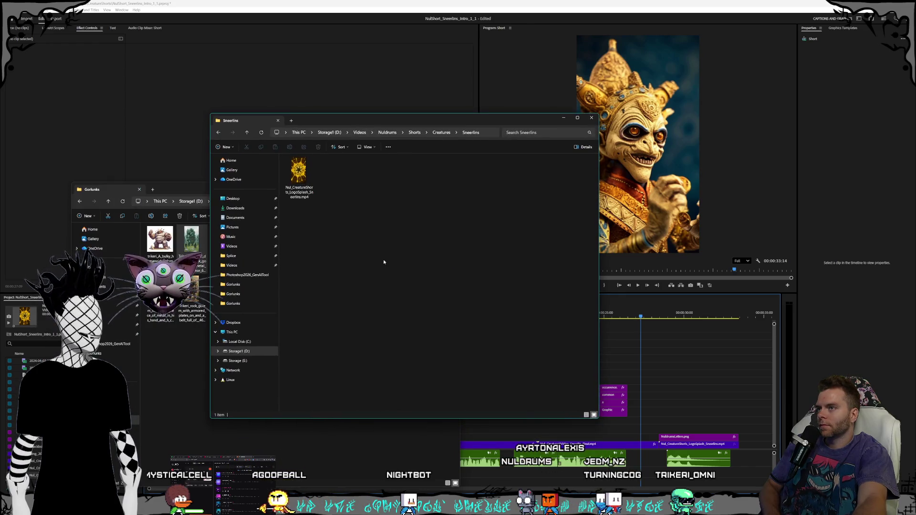
{"action": "left_click", "coordinate": [684, 481]}
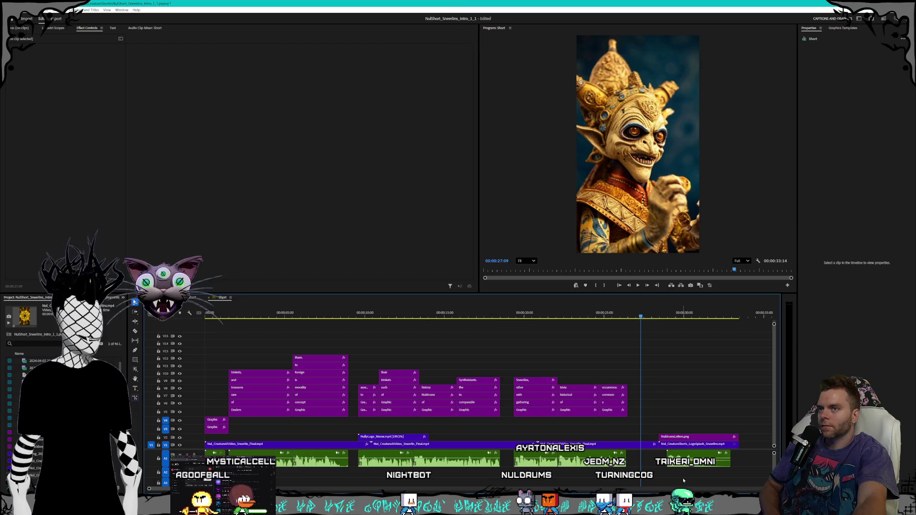
Step: Preview the intro from 00:00:31:14, then trim the opening Sneerlins clip's end shorter
{"action": "mouse_move", "coordinate": [659, 318]}
{"action": "left_mouse_down"}
{"action": "mouse_move", "coordinate": [731, 324]}
{"action": "mouse_move", "coordinate": [528, 321]}
{"action": "mouse_move", "coordinate": [203, 342]}
{"action": "left_mouse_up"}
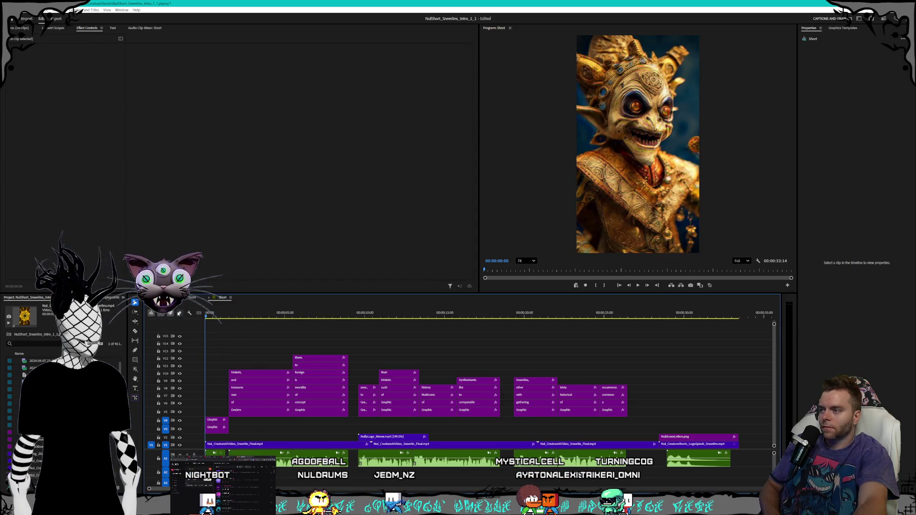
{"action": "key", "text": "space"}
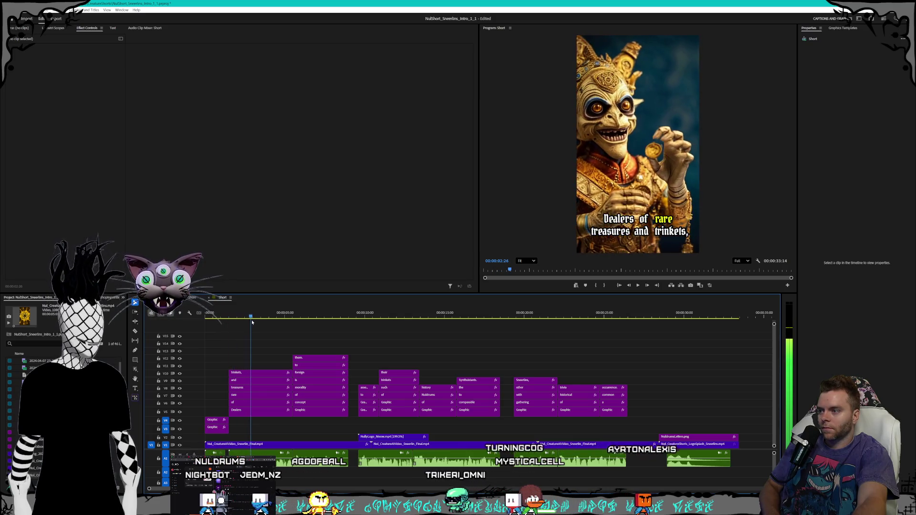
{"action": "key", "text": "Up"}
{"action": "scroll", "coordinate": [251, 428], "scroll_direction": "up", "scroll_amount": 2}
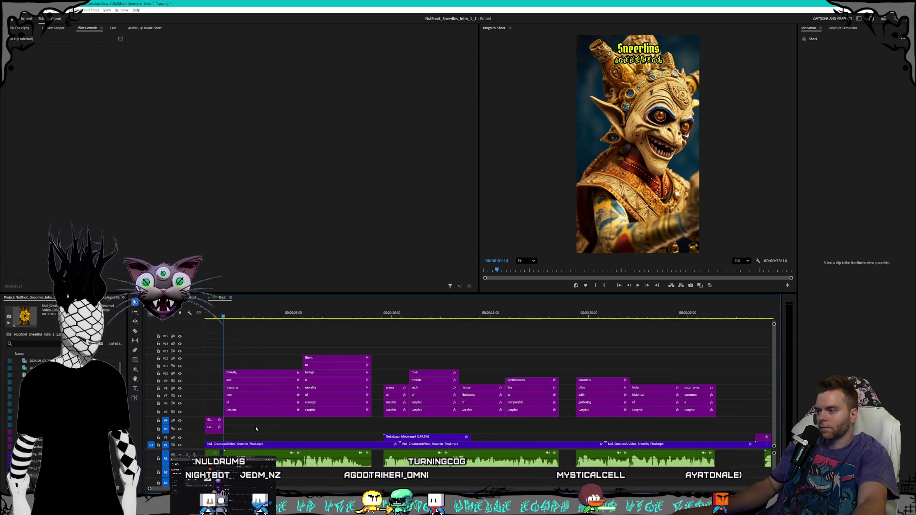
{"action": "left_click", "coordinate": [392, 445]}
{"action": "left_click_drag", "start_coordinate": [394, 445], "coordinate": [285, 450]}
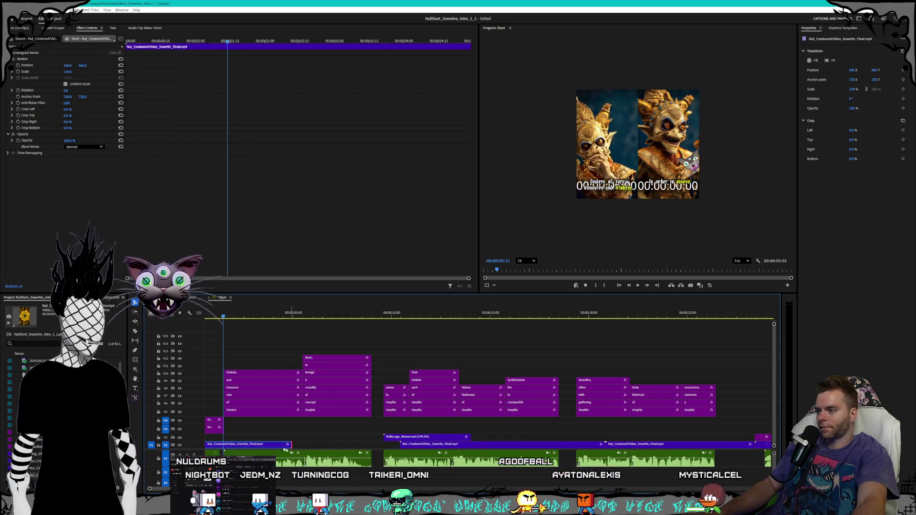
Step: Set the opening clip to 200% speed, trim its end slightly, and select the later clips
{"action": "right_click", "coordinate": [285, 450]}
{"action": "left_click", "coordinate": [300, 335]}
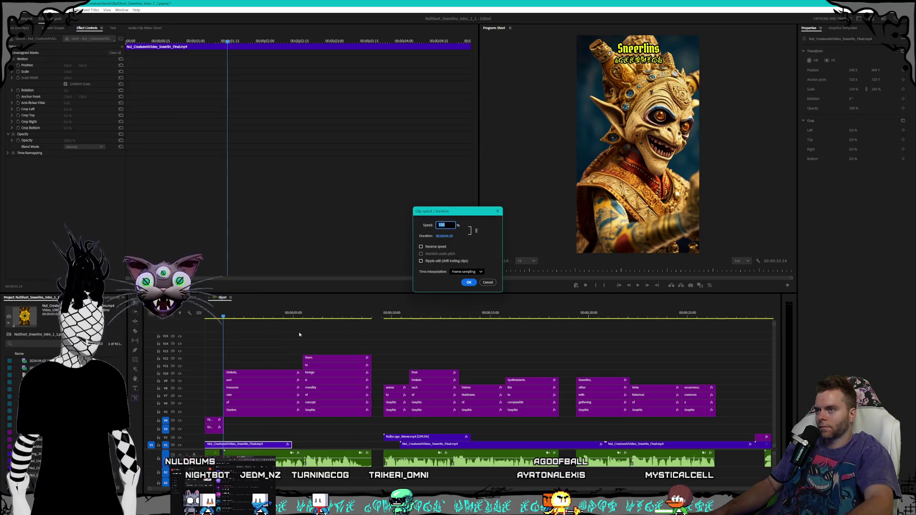
{"action": "key", "text": "Return"}
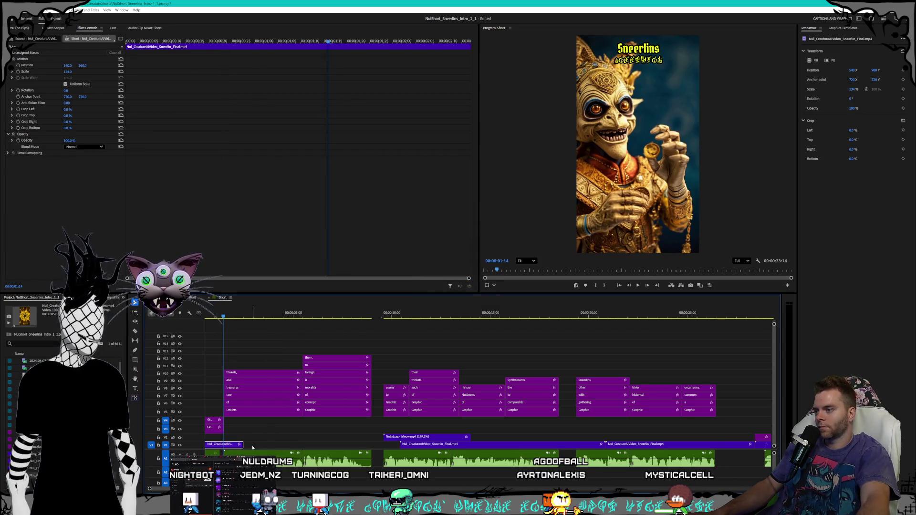
{"action": "left_click_drag", "start_coordinate": [240, 444], "coordinate": [226, 445]}
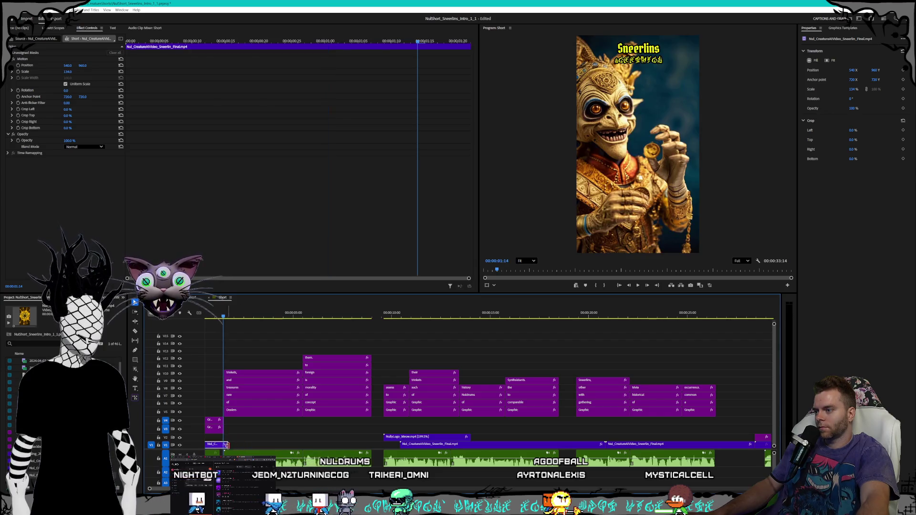
{"action": "key", "text": "minus"}
{"action": "mouse_move", "coordinate": [715, 354]}
{"action": "left_mouse_down"}
{"action": "mouse_move", "coordinate": [471, 459]}
{"action": "mouse_move", "coordinate": [231, 444]}
{"action": "left_mouse_up"}
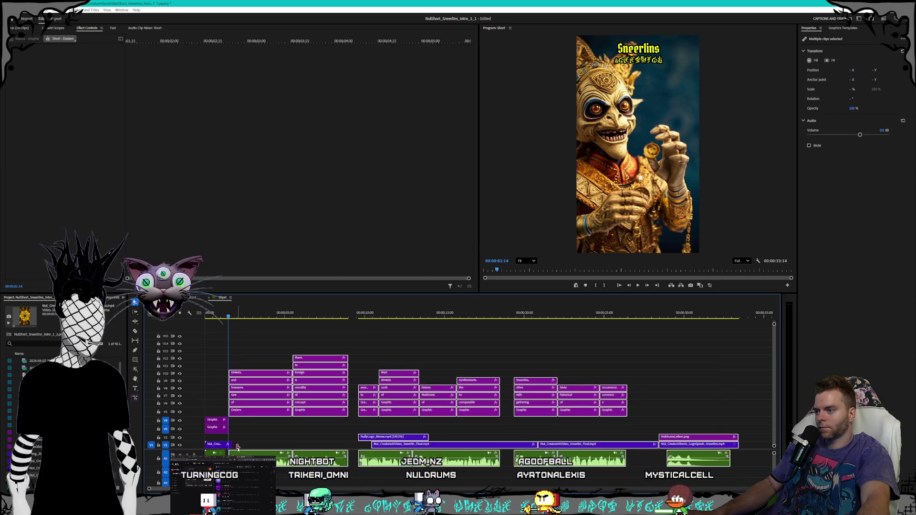
Step: Shift the later captions and clips right, then lengthen the opening clip and both title graphics
{"action": "key", "text": "equal"}
{"action": "key", "text": "equal"}
{"action": "key", "text": "equal"}
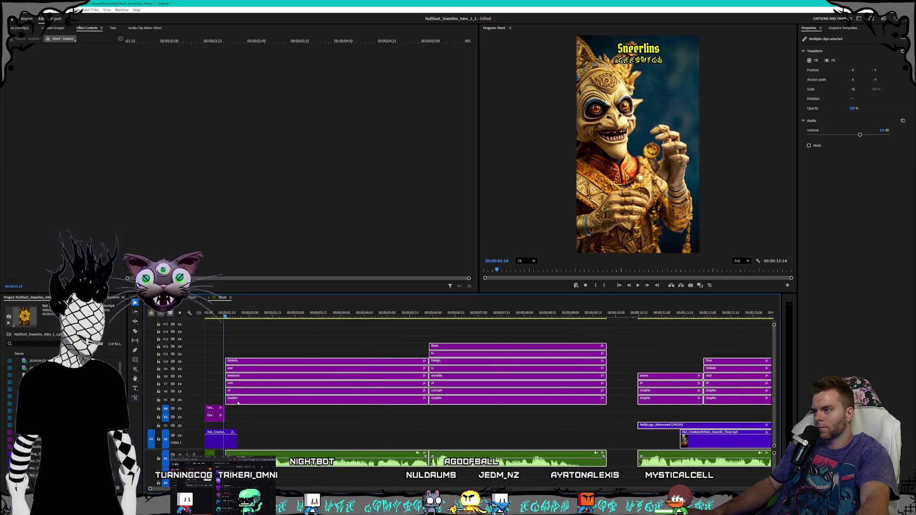
{"action": "left_click_drag", "start_coordinate": [239, 394], "coordinate": [263, 394]}
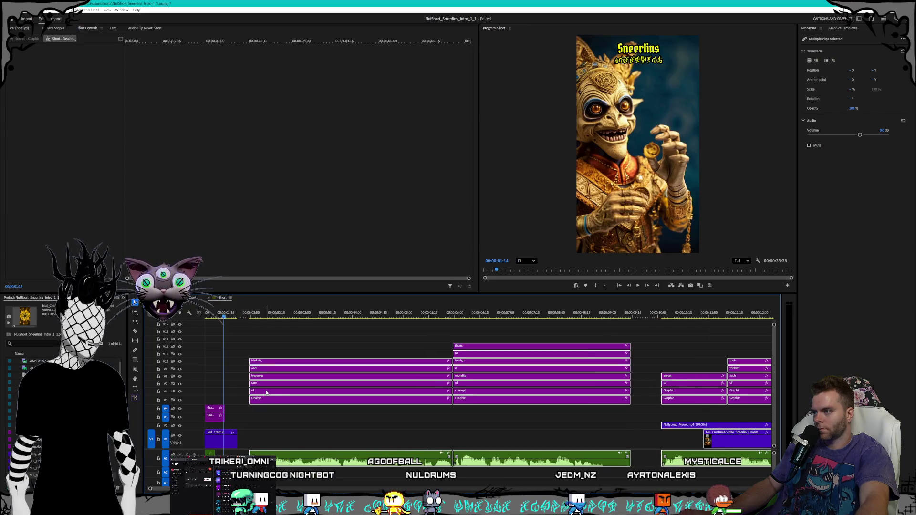
{"action": "left_click", "coordinate": [256, 312]}
{"action": "left_click_drag", "start_coordinate": [273, 362], "coordinate": [290, 362]}
{"action": "left_click", "coordinate": [259, 421]}
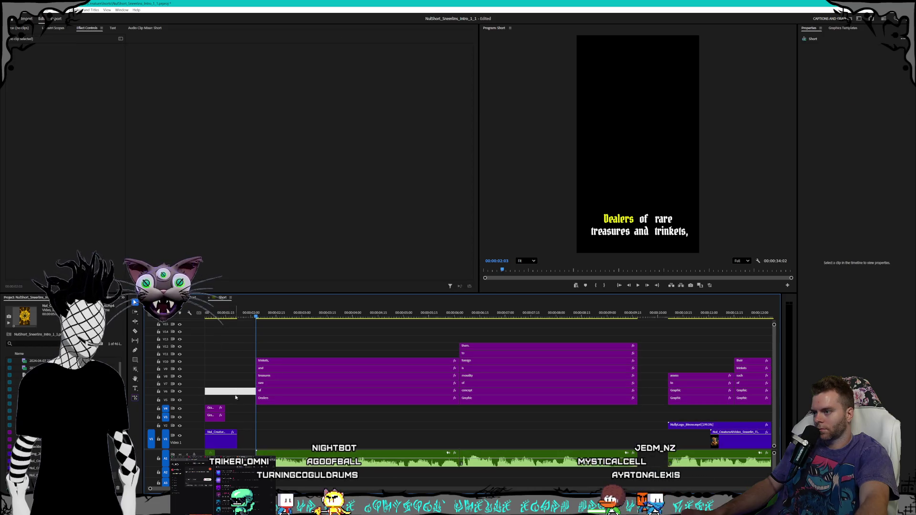
{"action": "key", "text": "minus"}
{"action": "key", "text": "minus"}
{"action": "left_click_drag", "start_coordinate": [243, 438], "coordinate": [255, 439]}
{"action": "left_click", "coordinate": [231, 409]}
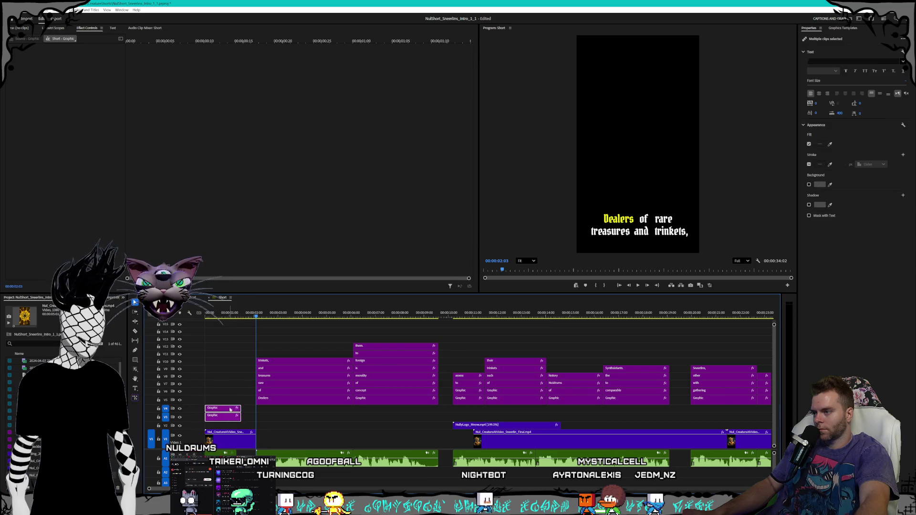
{"action": "mouse_move", "coordinate": [238, 410]}
{"action": "left_mouse_down"}
{"action": "mouse_move", "coordinate": [295, 410]}
{"action": "mouse_move", "coordinate": [255, 409]}
{"action": "left_mouse_up"}
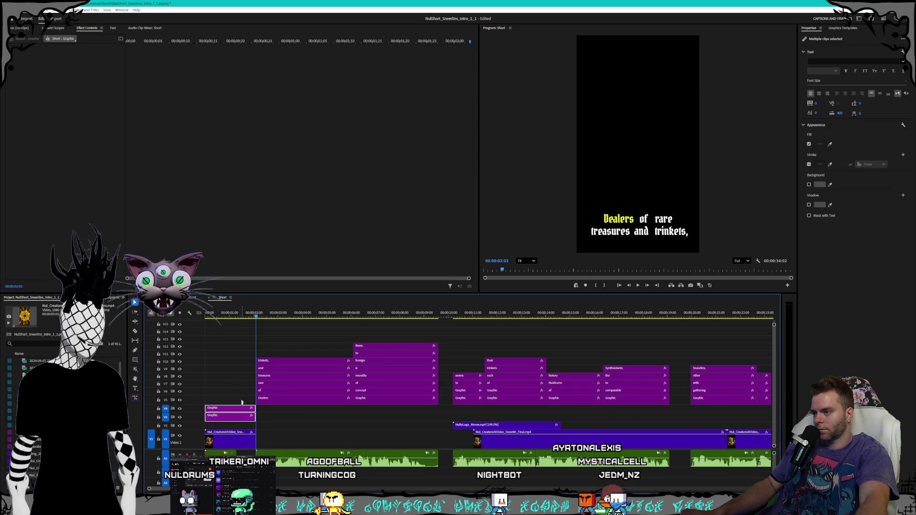
Step: Replay the intro, nudge the captions later again, and extend the intro clips to meet them
{"action": "key", "text": "Home"}
{"action": "key", "text": "space"}
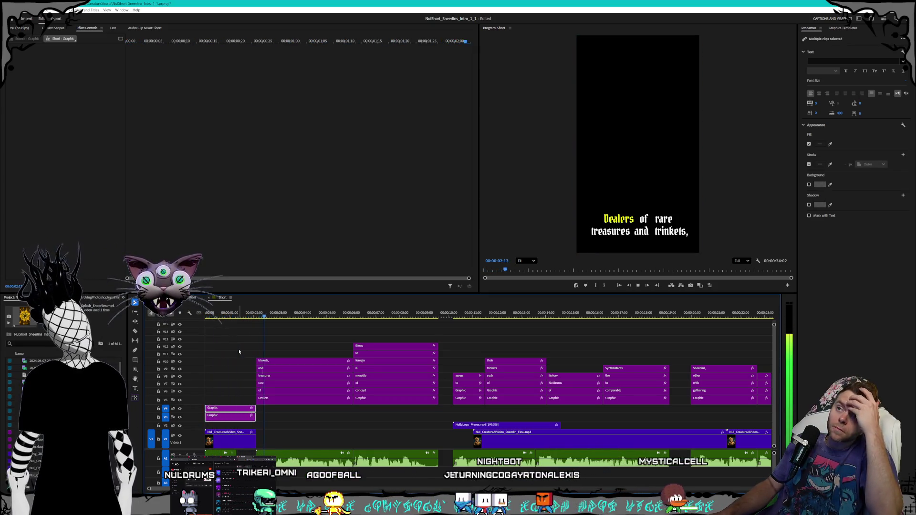
{"action": "scroll", "coordinate": [275, 394], "scroll_direction": "down", "scroll_amount": 4}
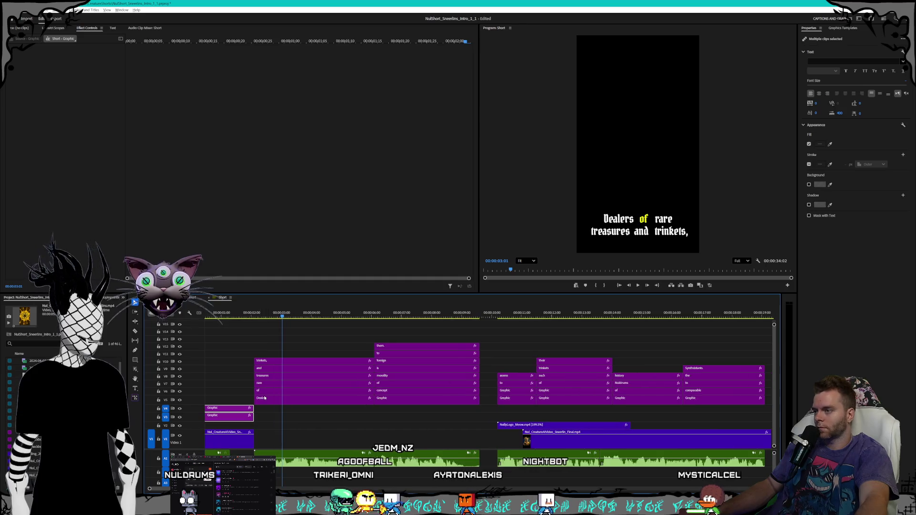
{"action": "scroll", "coordinate": [229, 394], "scroll_direction": "up", "scroll_amount": 5}
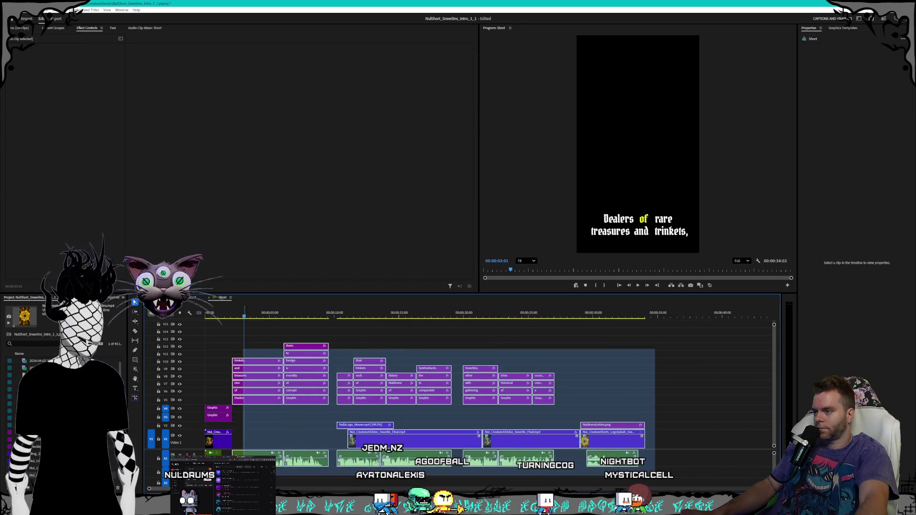
{"action": "scroll", "coordinate": [229, 394], "scroll_direction": "up", "scroll_amount": 3}
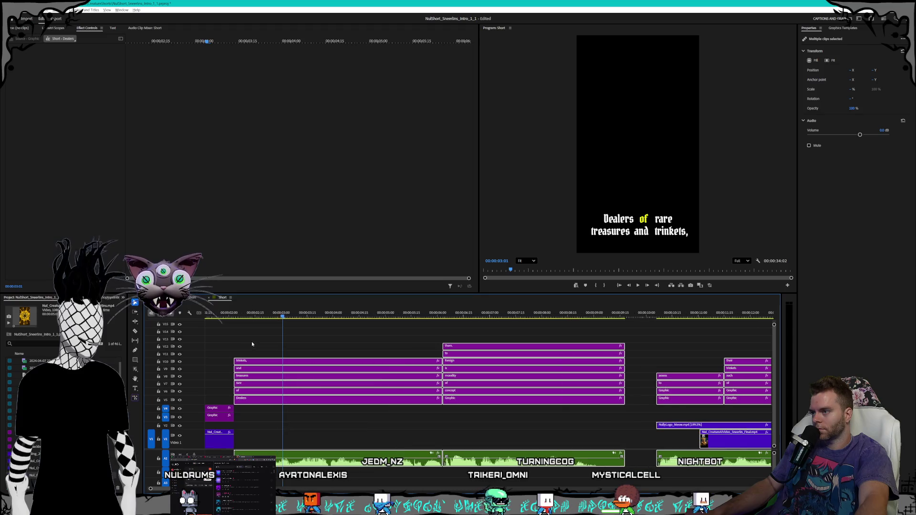
{"action": "left_click", "coordinate": [255, 316]}
{"action": "left_click_drag", "start_coordinate": [265, 363], "coordinate": [288, 365]}
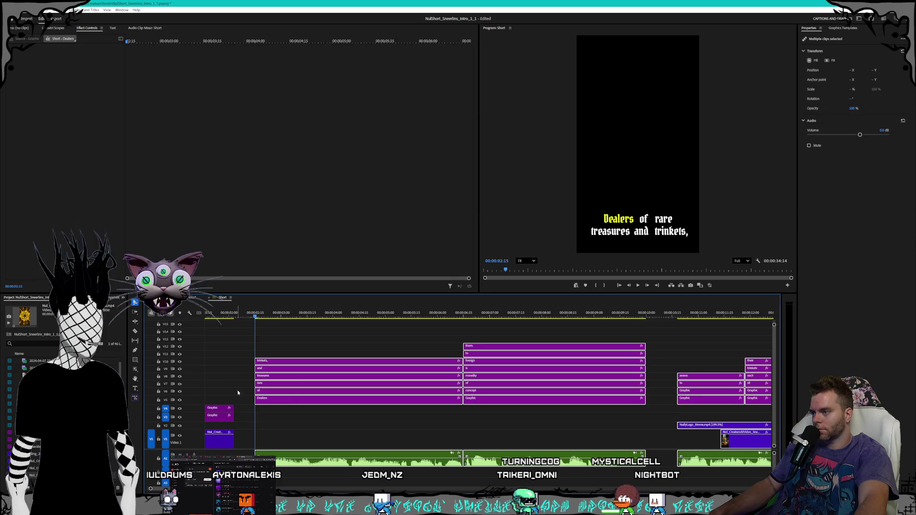
{"action": "left_click", "coordinate": [218, 416]}
{"action": "left_click_drag", "start_coordinate": [230, 408], "coordinate": [256, 410]}
Step: Replay the intro, undo a trial lengthening of the intro clips, and select the opening clip
{"action": "scroll", "coordinate": [265, 436], "scroll_direction": "down", "scroll_amount": 1}
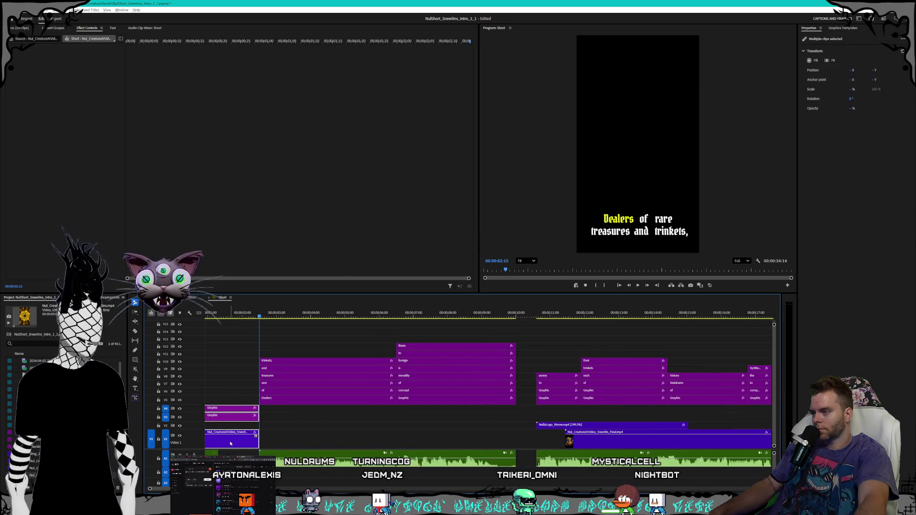
{"action": "scroll", "coordinate": [231, 443], "scroll_direction": "down", "scroll_amount": 2}
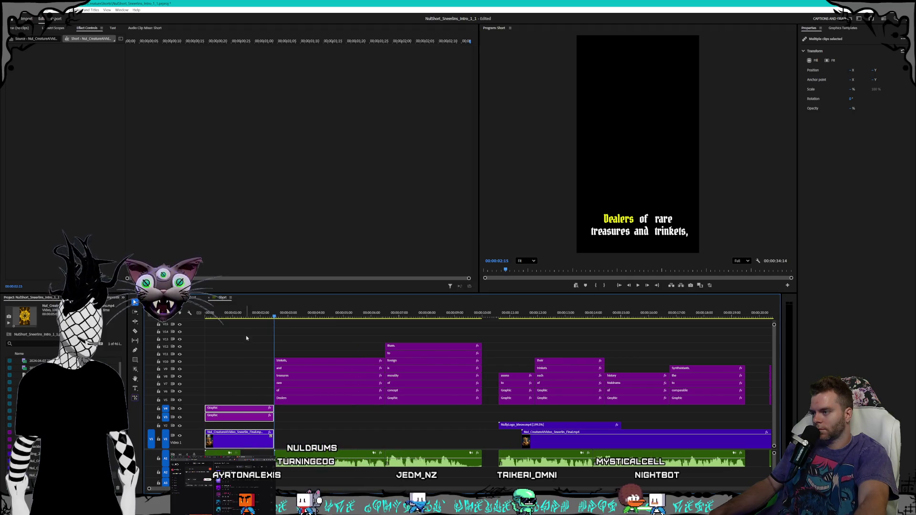
{"action": "key", "text": "Home"}
{"action": "key", "text": "space"}
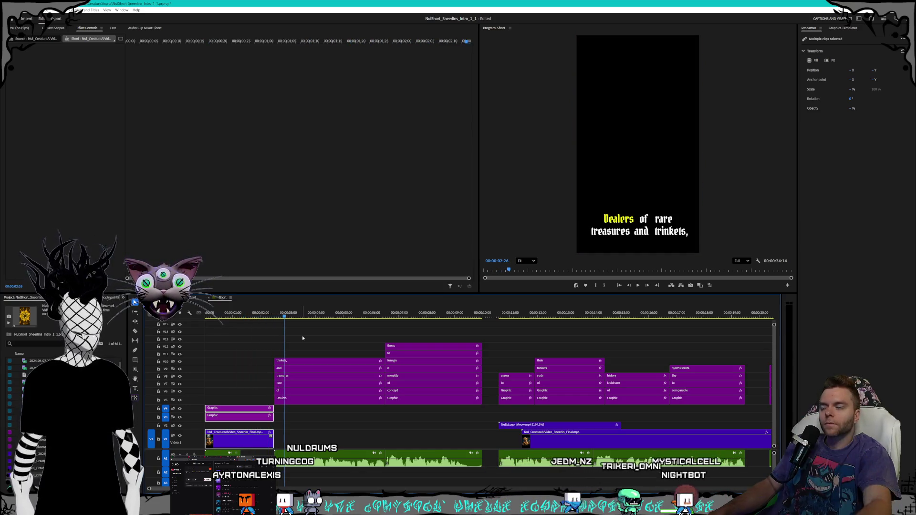
{"action": "left_click_drag", "start_coordinate": [276, 439], "coordinate": [297, 439]}
{"action": "key", "text": "ctrl+z"}
{"action": "left_click", "coordinate": [253, 444]}
Step: Retime the opening clip to 150% speed, trim it to end at the captions, and play it back
{"action": "right_click", "coordinate": [253, 445]}
{"action": "left_click", "coordinate": [275, 327]}
{"action": "type", "text": "150"}
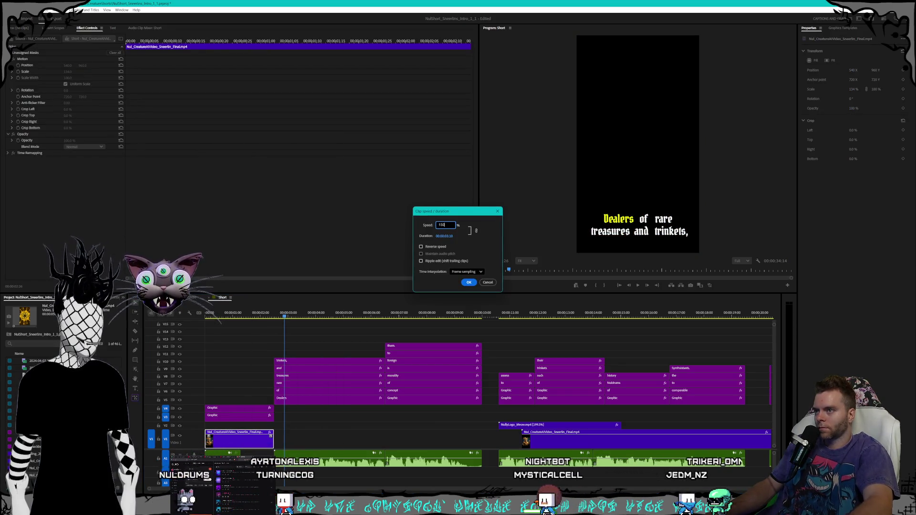
{"action": "key", "text": "Return"}
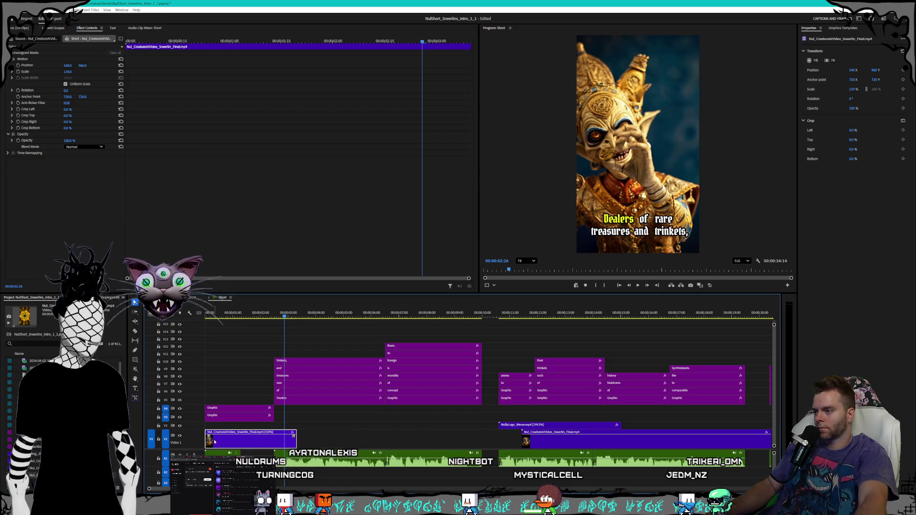
{"action": "mouse_move", "coordinate": [293, 435]}
{"action": "left_mouse_down"}
{"action": "mouse_move", "coordinate": [269, 445]}
{"action": "mouse_move", "coordinate": [286, 439]}
{"action": "mouse_move", "coordinate": [273, 438]}
{"action": "left_mouse_up"}
{"action": "left_click", "coordinate": [222, 315]}
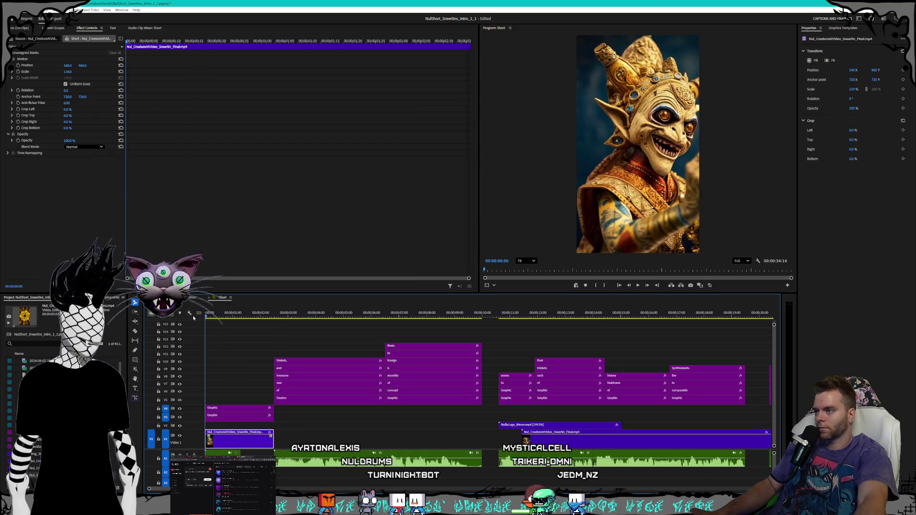
{"action": "key", "text": "space"}
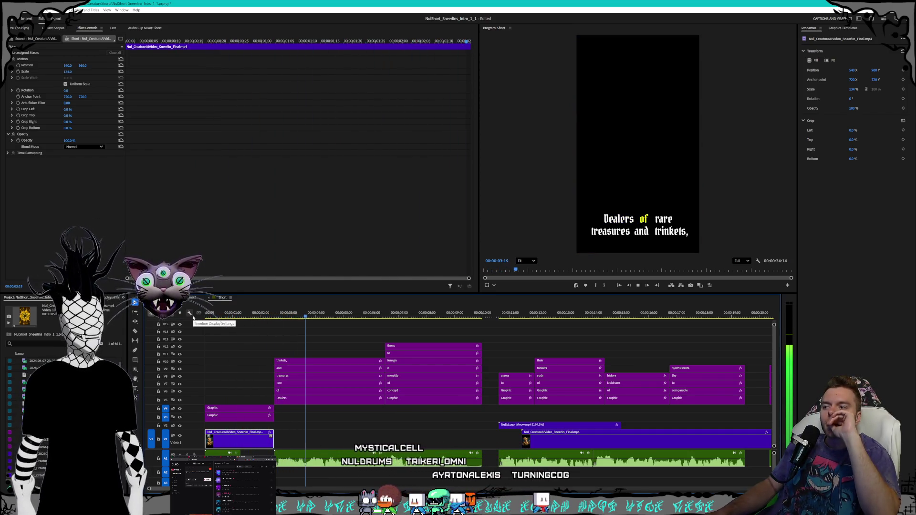
{"action": "key", "text": "space"}
{"action": "left_click", "coordinate": [456, 423]}
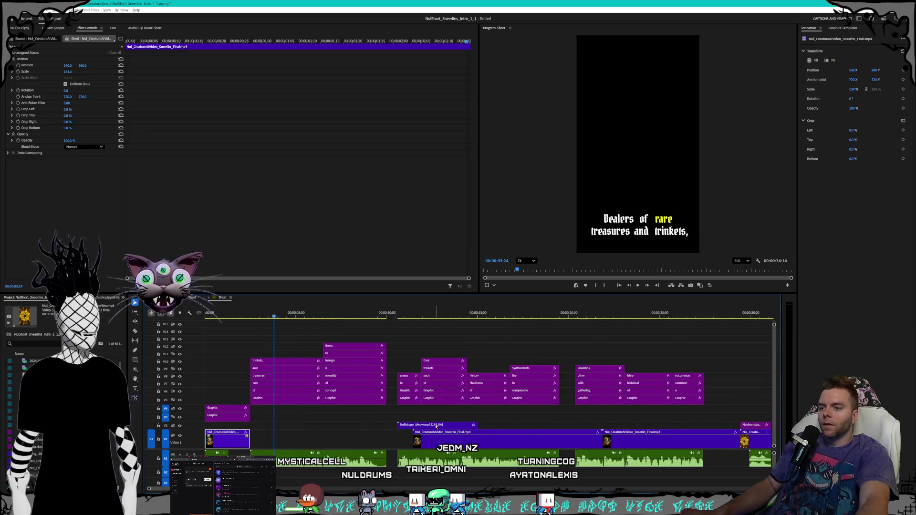
Step: Move the caption graphic clips up one video track
{"action": "key", "text": "minus"}
{"action": "key", "text": "minus"}
{"action": "key", "text": "minus"}
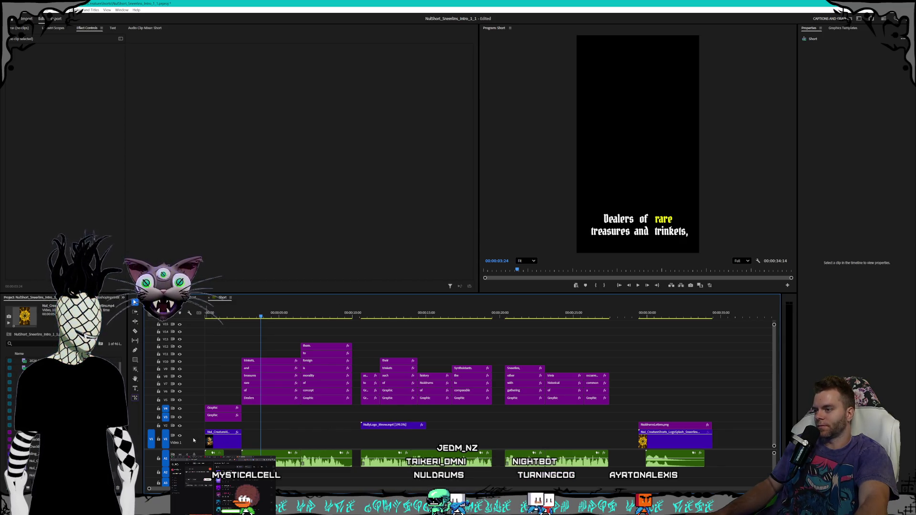
{"action": "mouse_move", "coordinate": [688, 345]}
{"action": "left_mouse_down"}
{"action": "mouse_move", "coordinate": [241, 406]}
{"action": "mouse_move", "coordinate": [210, 421]}
{"action": "mouse_move", "coordinate": [220, 403]}
{"action": "left_mouse_up"}
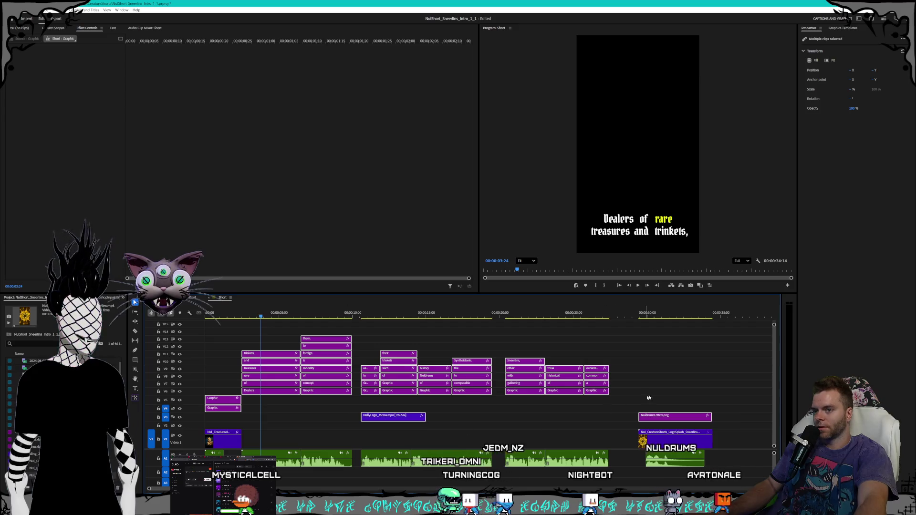
{"action": "left_click", "coordinate": [562, 427]}
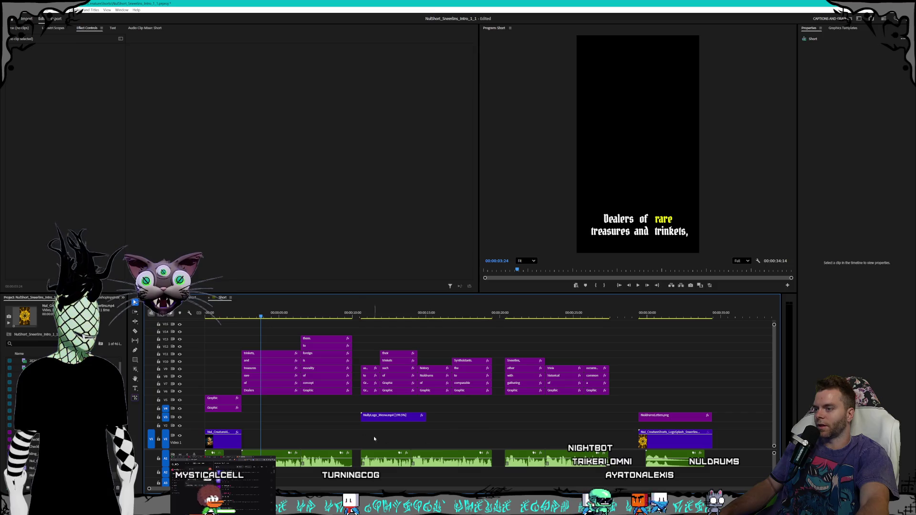
Step: Make track V2 taller, then switch to the browser
{"action": "left_click_drag", "start_coordinate": [193, 423], "coordinate": [195, 418]}
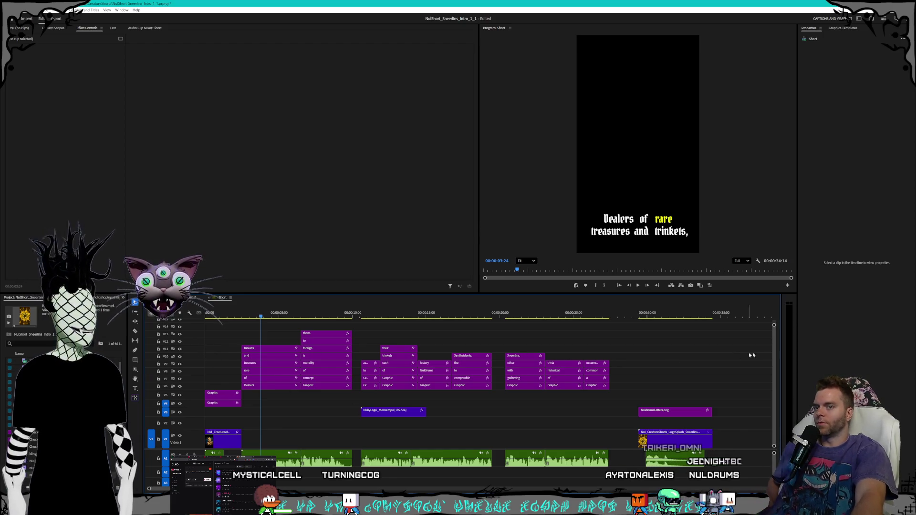
{"action": "scroll", "coordinate": [774, 338], "scroll_direction": "up", "scroll_amount": 3}
{"action": "scroll", "coordinate": [773, 340], "scroll_direction": "down", "scroll_amount": 3}
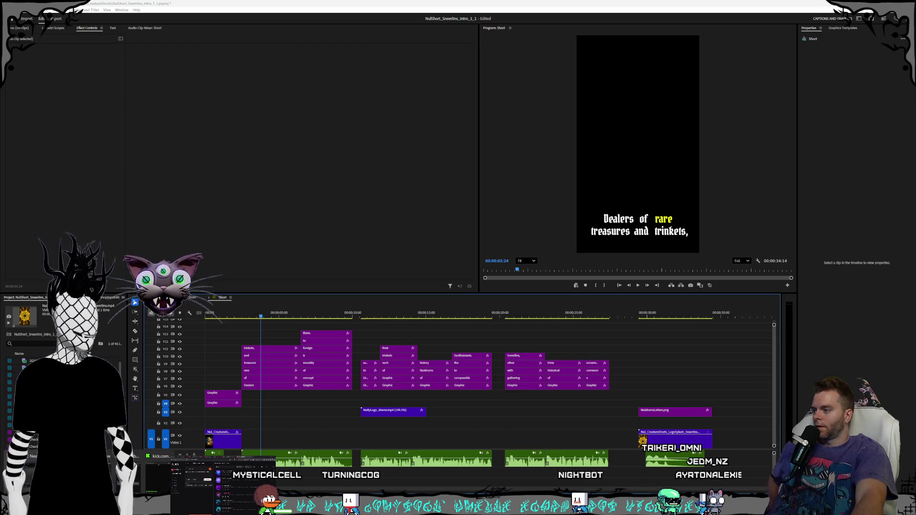
{"action": "key", "text": "alt+Tab"}
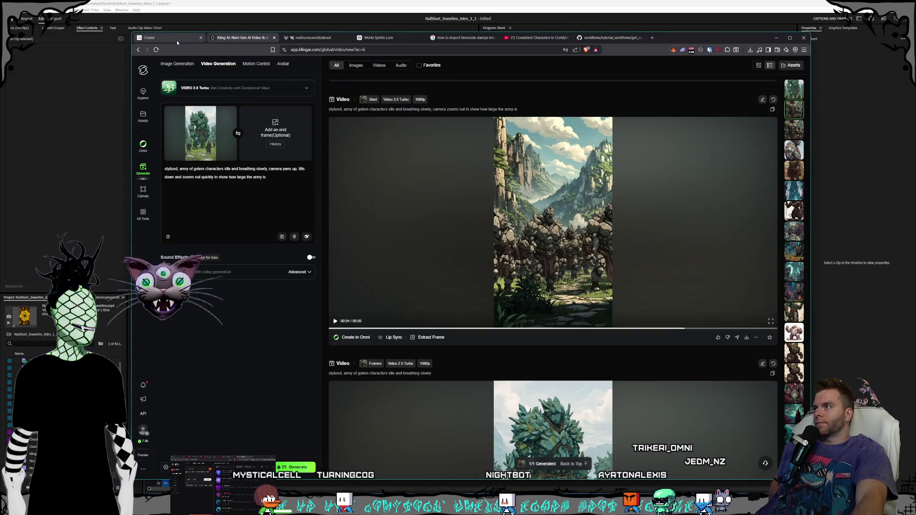
Step: Write the Midjourney prompt 'gold skinned goblin with ornate clothing and jewelry that runs a pawn shop'
{"action": "left_click", "coordinate": [177, 38]}
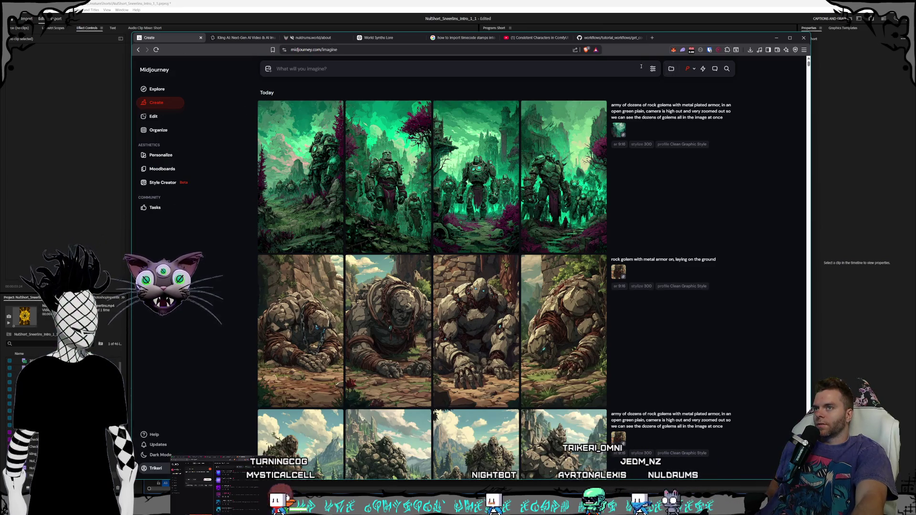
{"action": "left_click", "coordinate": [534, 66]}
{"action": "type", "text": "go"}
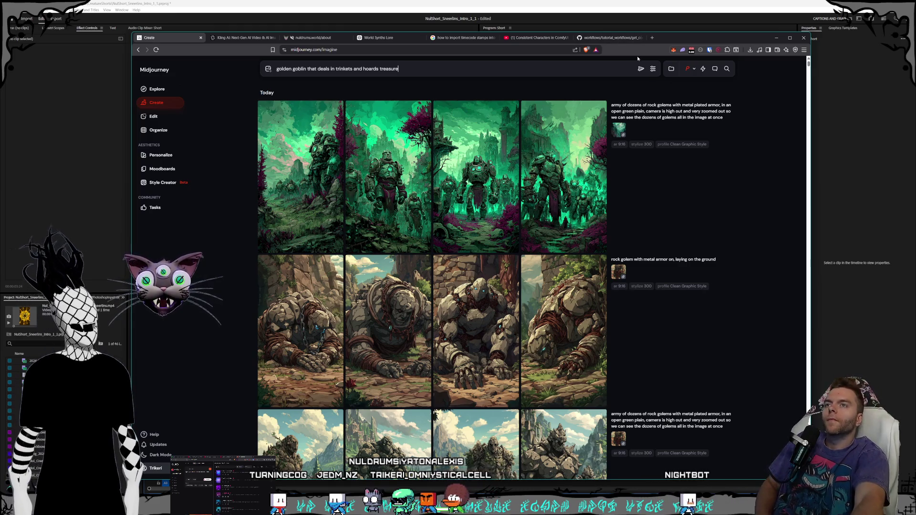
{"action": "left_click_drag", "start_coordinate": [414, 75], "coordinate": [307, 74]}
{"action": "key", "text": "BackSpace"}
{"action": "key", "text": "BackSpace"}
{"action": "key", "text": "BackSpace"}
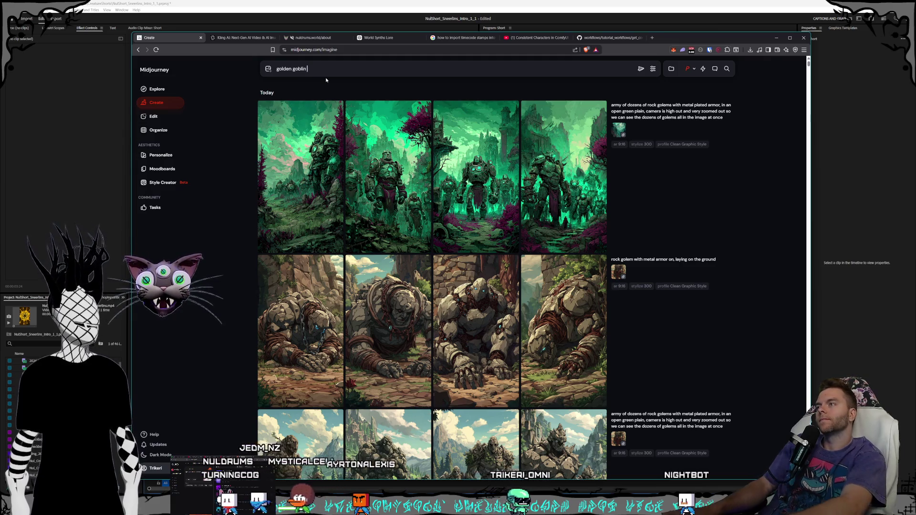
{"action": "type", "text": "goblin t"}
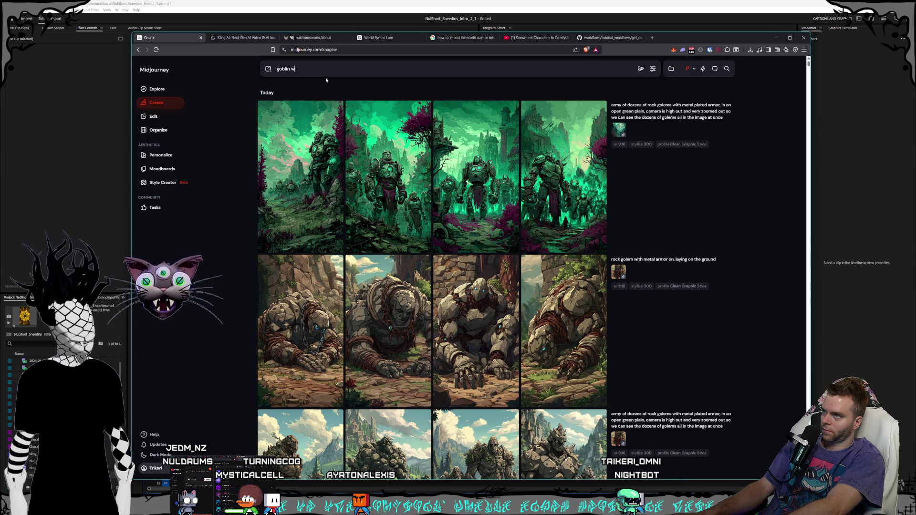
{"action": "type", "text": "rnate"}
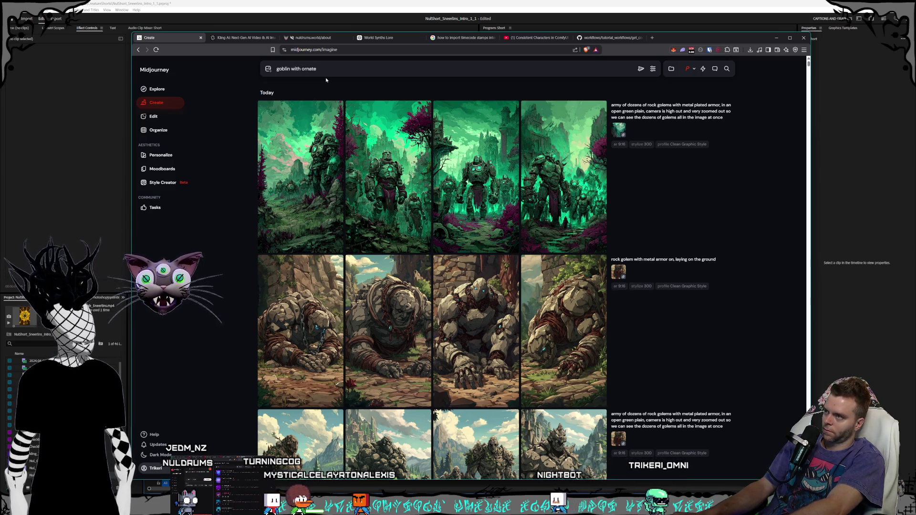
{"action": "type", "text": " clothing ar"}
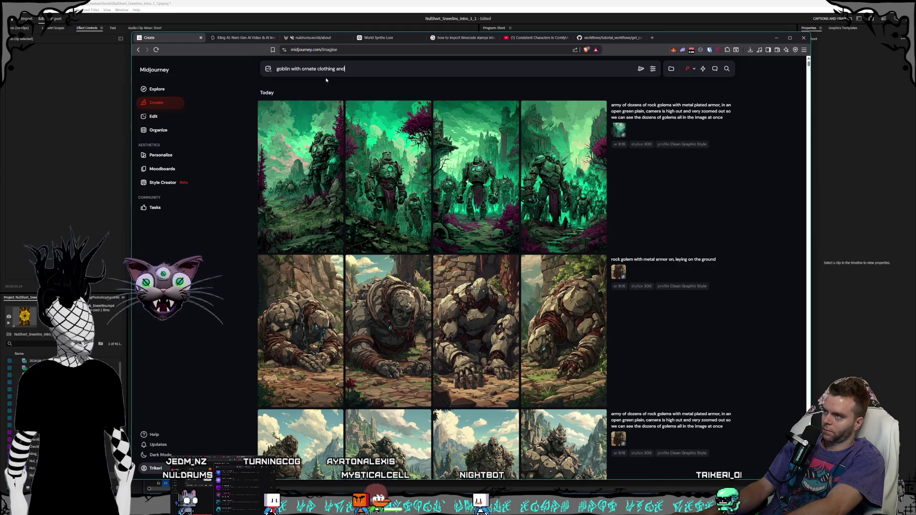
{"action": "key", "text": "BackSpace"}
{"action": "key", "text": "BackSpace"}
{"action": "key", "text": "BackSpace"}
{"action": "type", "text": "ld skinned "}
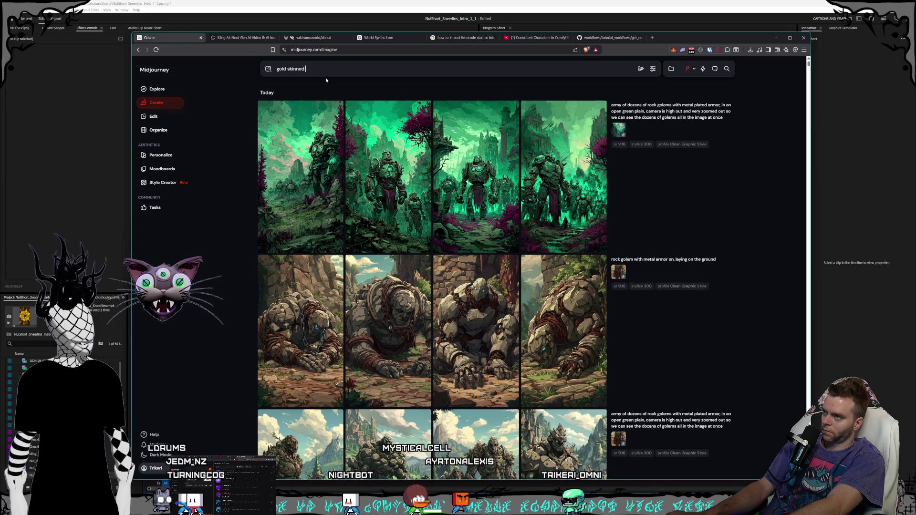
{"action": "type", "text": "goblin with"}
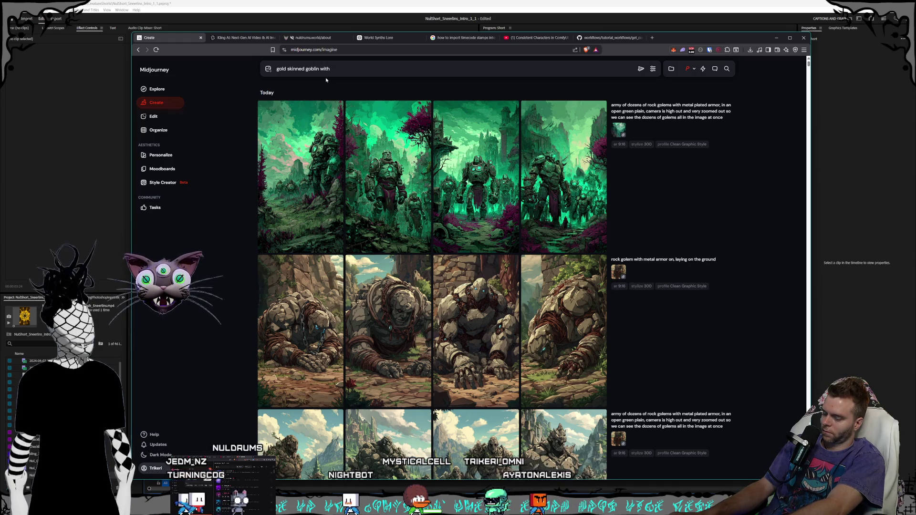
{"action": "type", "text": " ornat"}
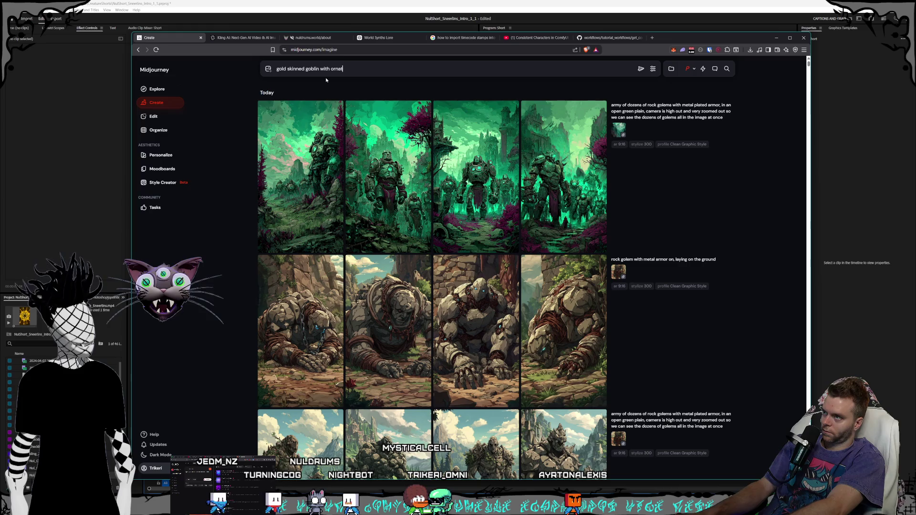
{"action": "type", "text": "e clothing and "}
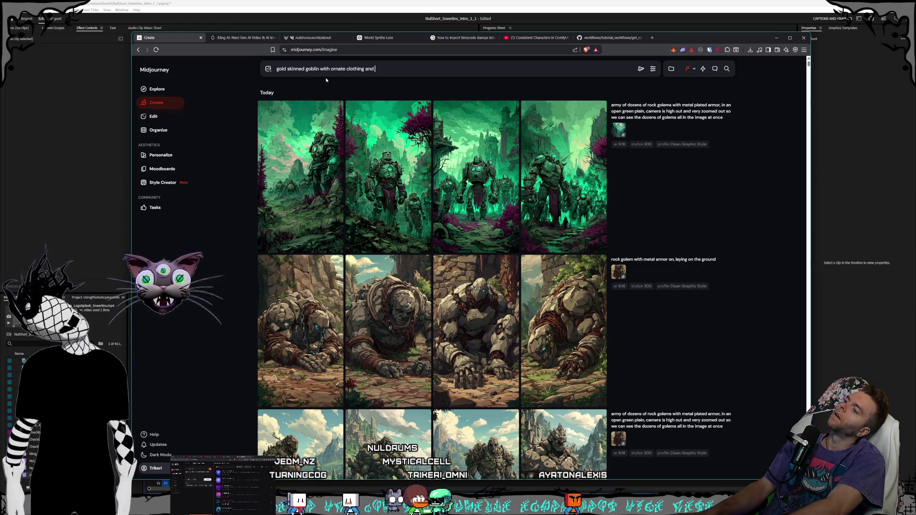
{"action": "type", "text": "jewelry that runs a pawn "}
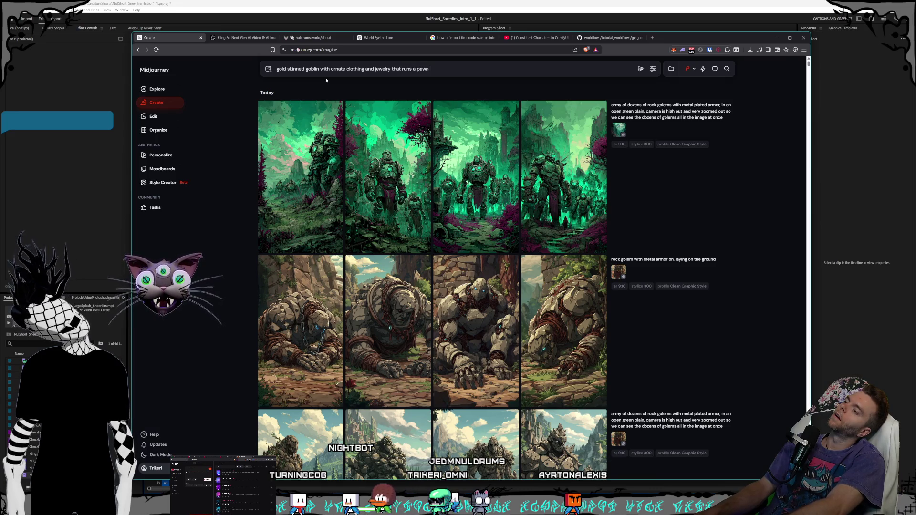
{"action": "type", "text": "shop"}
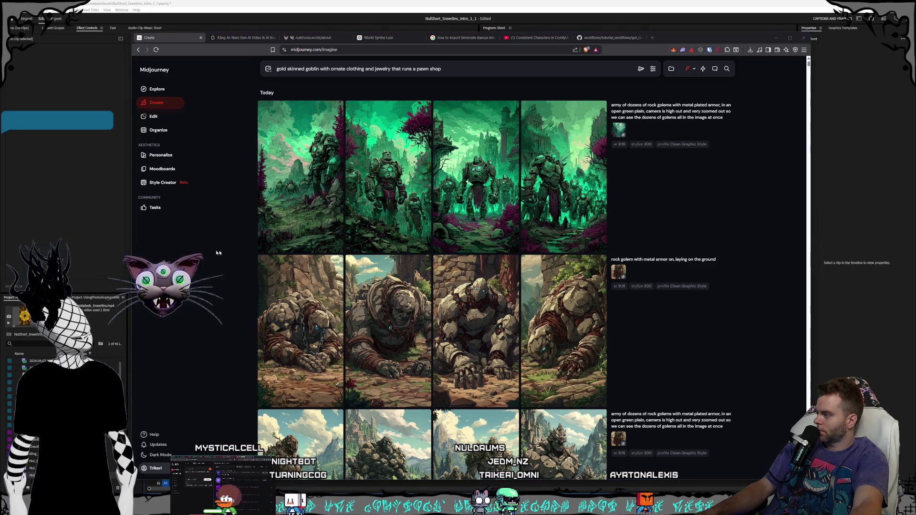
{"action": "left_click", "coordinate": [495, 65]}
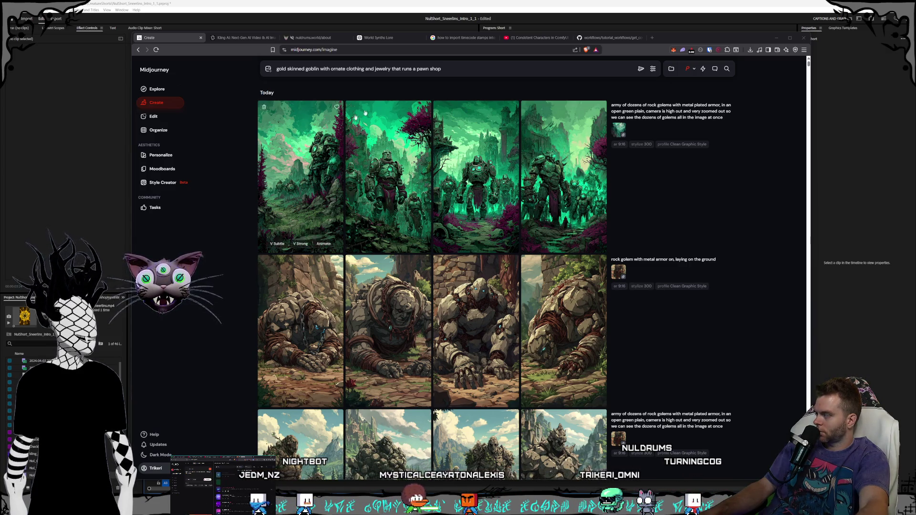
Step: Check the personalization and settings, submit the gold goblin pawn-shop prompt, then return to Premiere Pro
{"action": "left_click", "coordinate": [491, 65]}
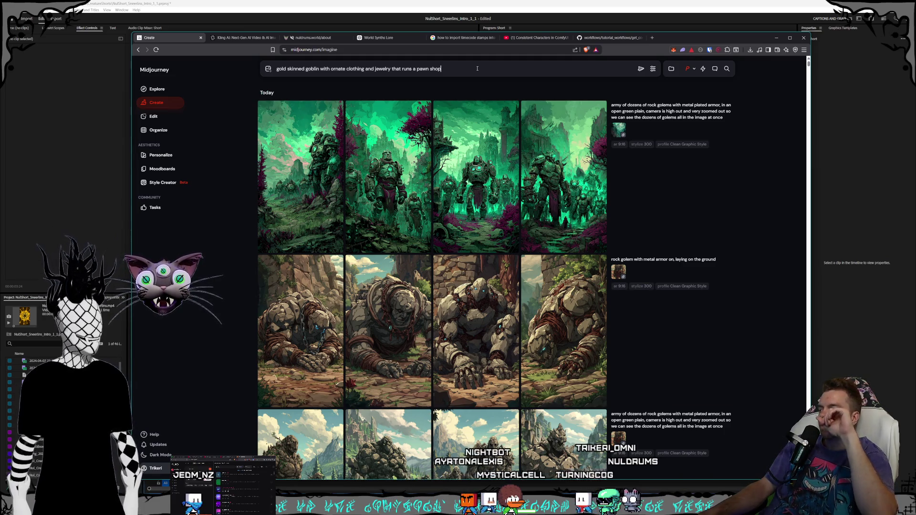
{"action": "left_click", "coordinate": [477, 68]}
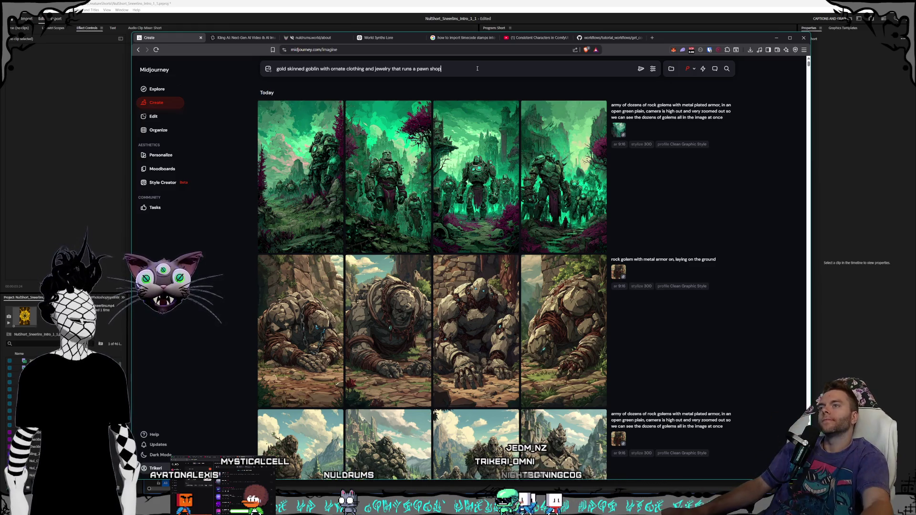
{"action": "left_click", "coordinate": [693, 71]}
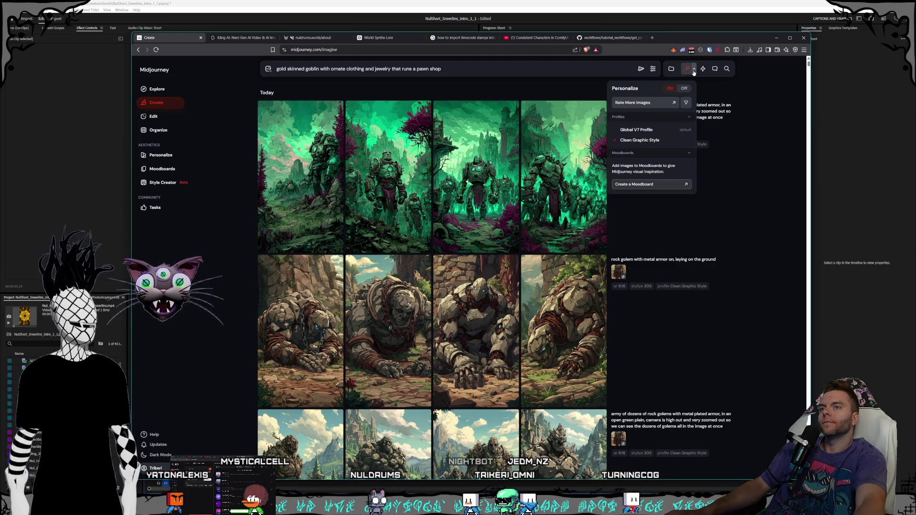
{"action": "left_click", "coordinate": [652, 69]}
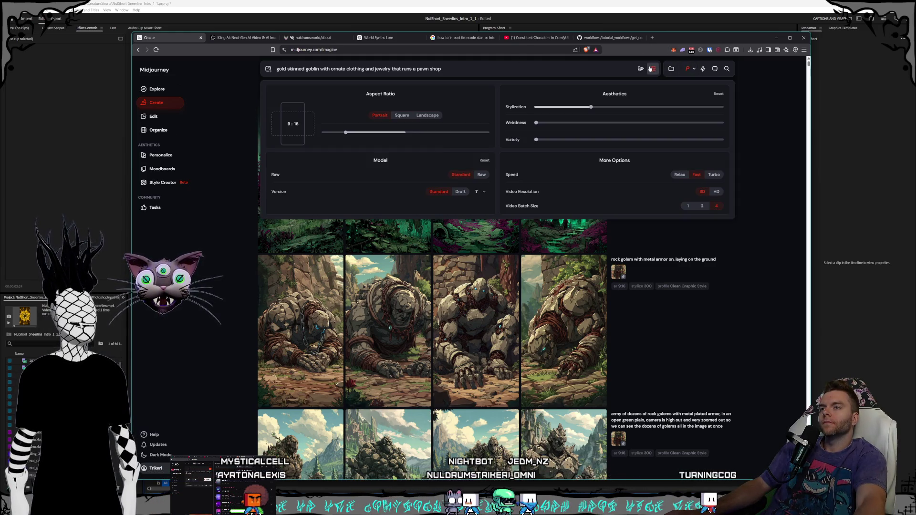
{"action": "left_click", "coordinate": [641, 68]}
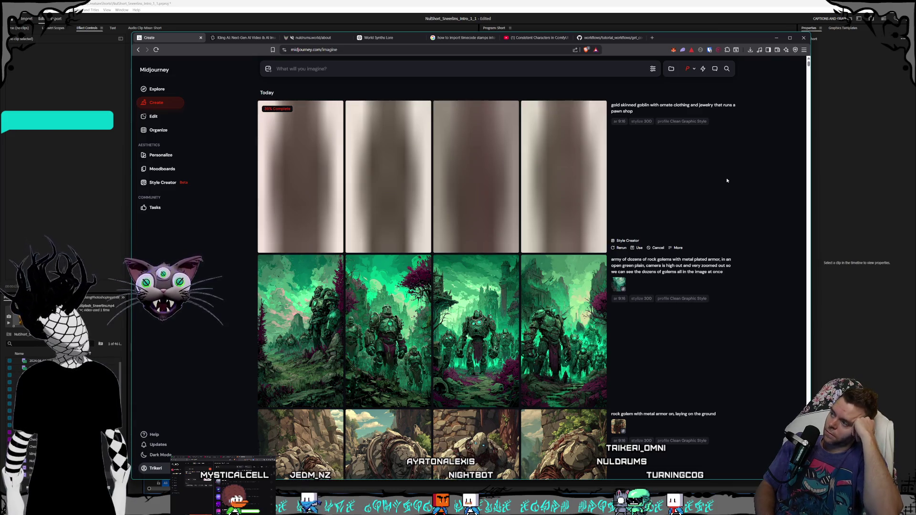
{"action": "left_click", "coordinate": [64, 131]}
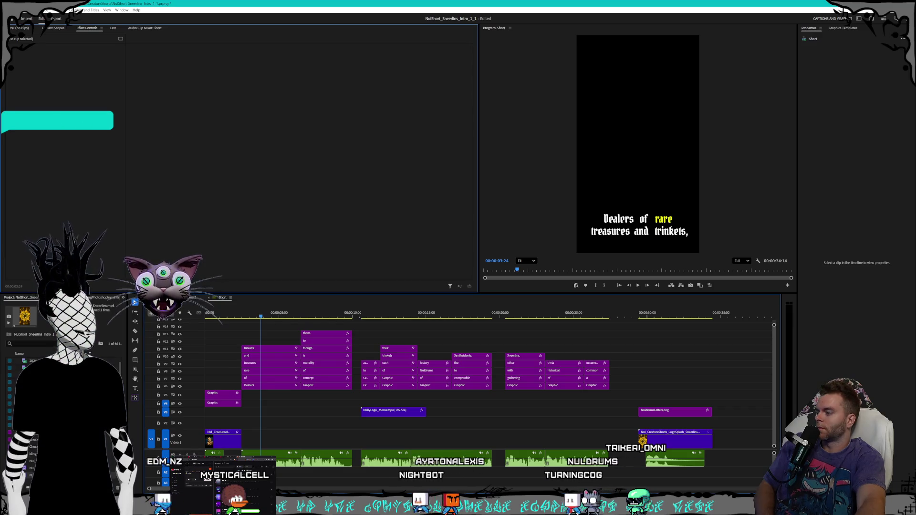
Step: Alt+Tab back to the browser to see the four finished gold goblin images in Midjourney
{"action": "key", "text": "alt+Tab"}
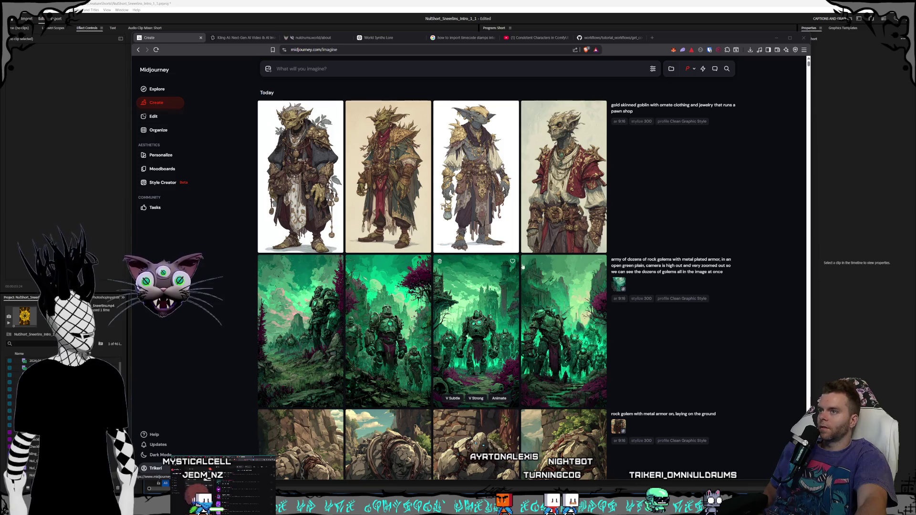
Step: View the second gold goblin image enlarged, then close it and return to the grid
{"action": "mouse_move", "coordinate": [539, 240]}
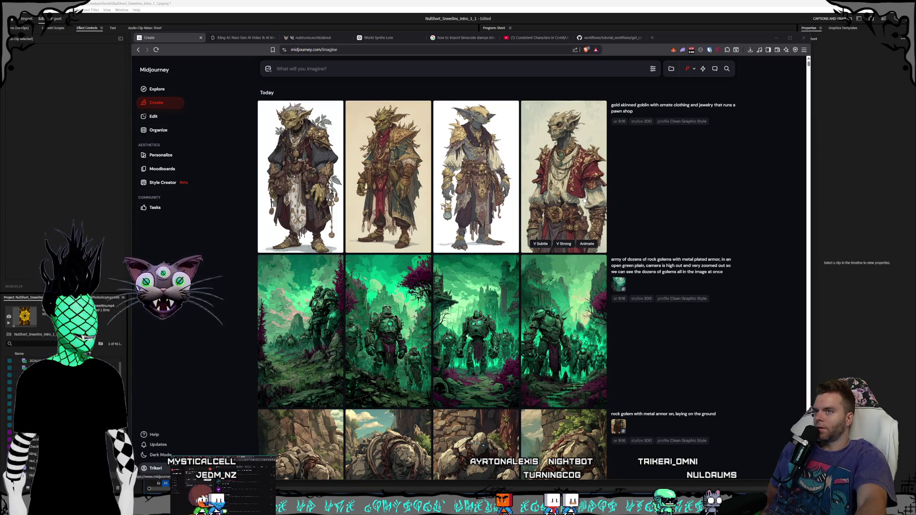
{"action": "left_click", "coordinate": [388, 145]}
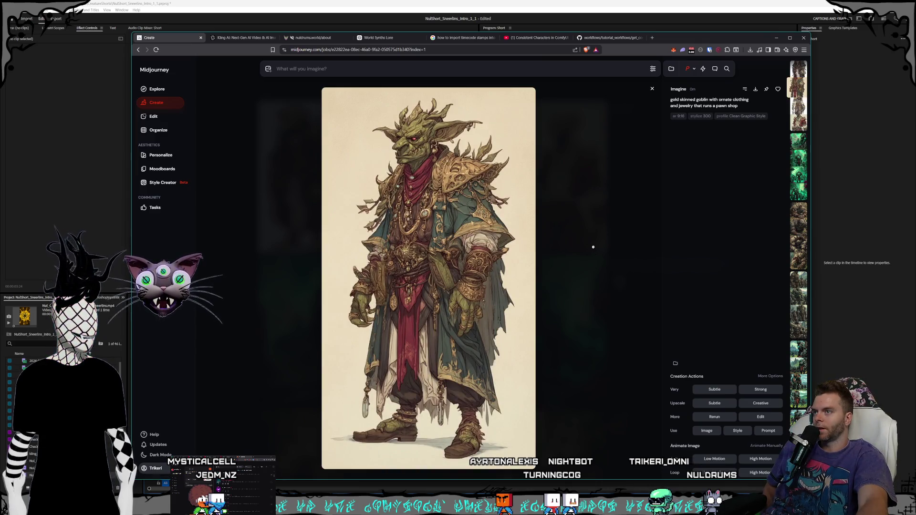
{"action": "left_click", "coordinate": [593, 247]}
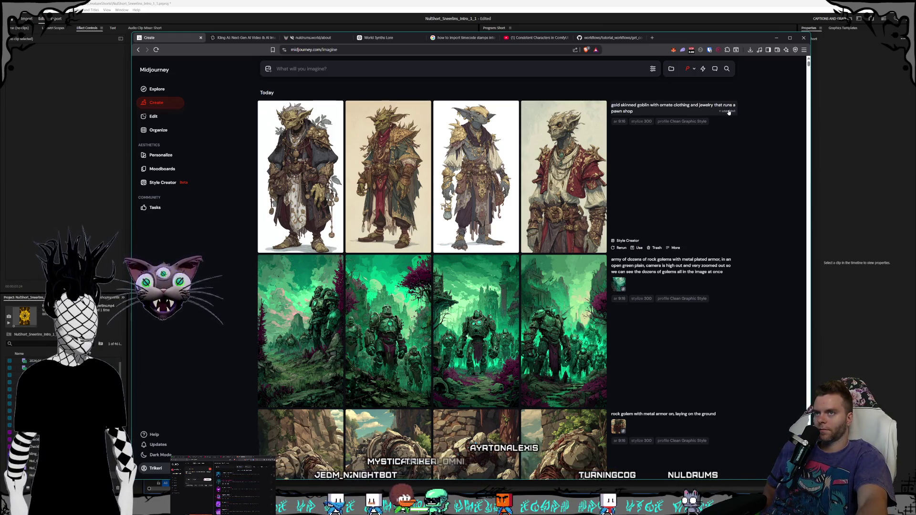
Step: Reuse the goblin pawn-shop prompt and start a Style Creator session with it
{"action": "left_click", "coordinate": [729, 112]}
{"action": "mouse_move", "coordinate": [437, 169]}
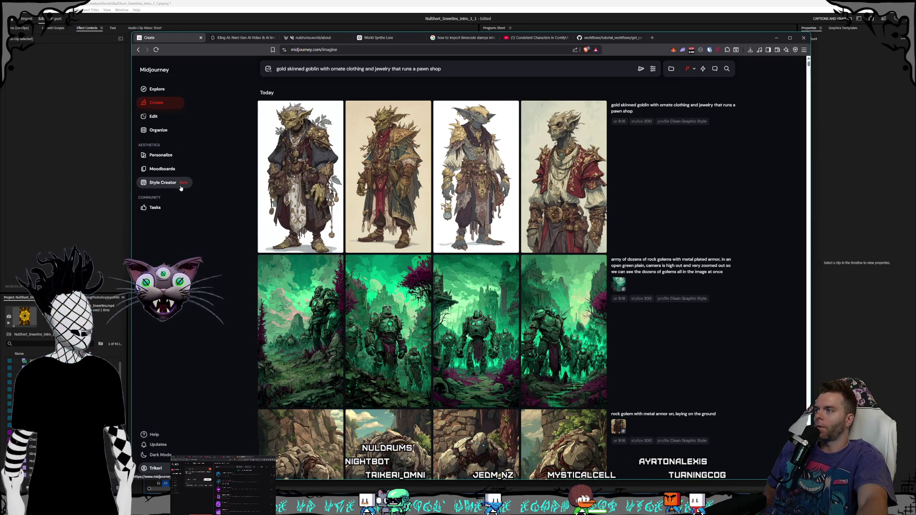
{"action": "left_click", "coordinate": [181, 188]}
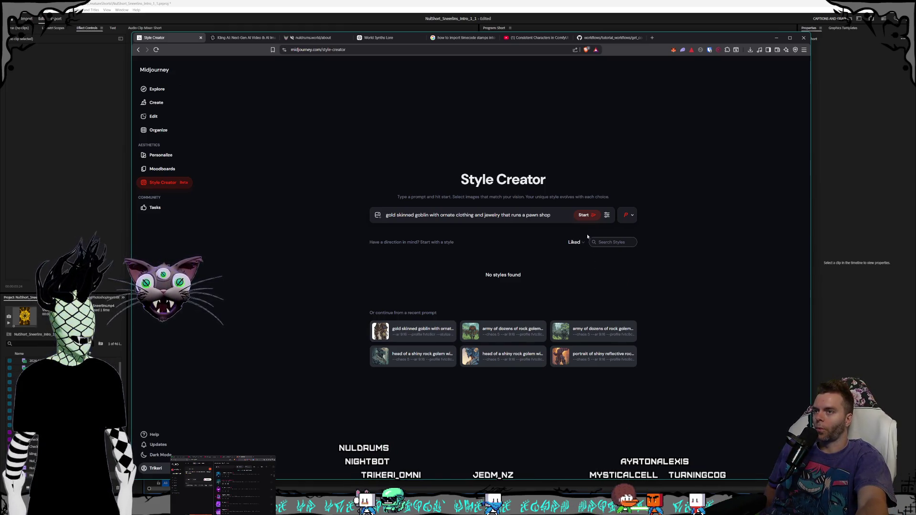
{"action": "left_click", "coordinate": [587, 216]}
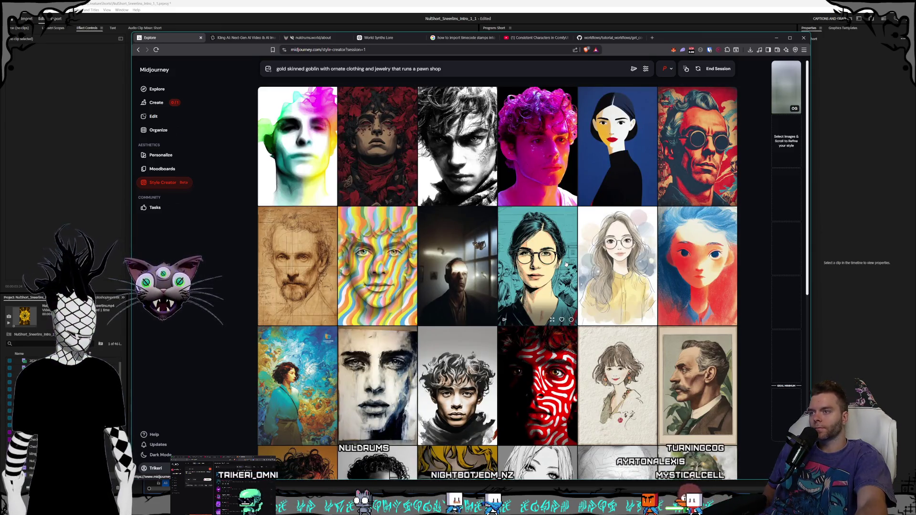
Step: Scroll through the style grid and select the bearded man portrait
{"action": "scroll", "coordinate": [563, 257], "scroll_direction": "down", "scroll_amount": 3}
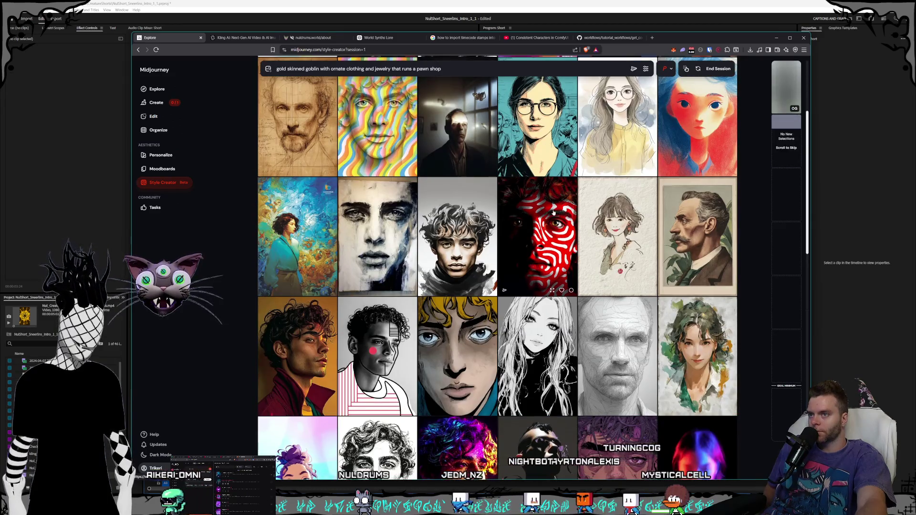
{"action": "scroll", "coordinate": [539, 200], "scroll_direction": "down", "scroll_amount": 3}
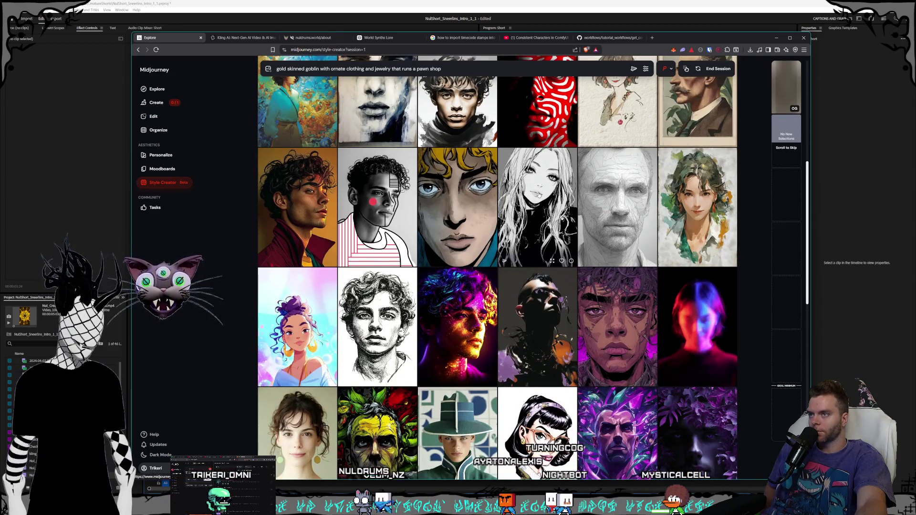
{"action": "scroll", "coordinate": [538, 195], "scroll_direction": "down", "scroll_amount": 5}
{"action": "scroll", "coordinate": [538, 195], "scroll_direction": "up", "scroll_amount": 3}
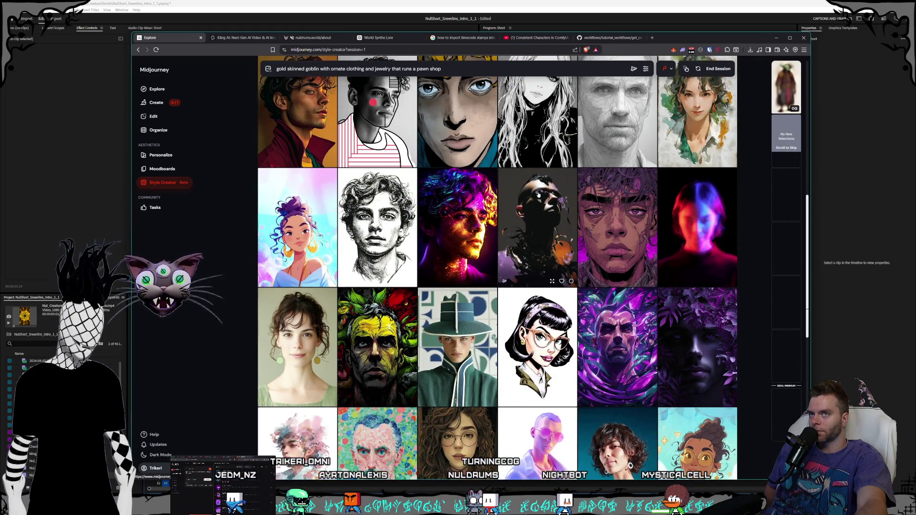
{"action": "scroll", "coordinate": [538, 195], "scroll_direction": "down", "scroll_amount": 4}
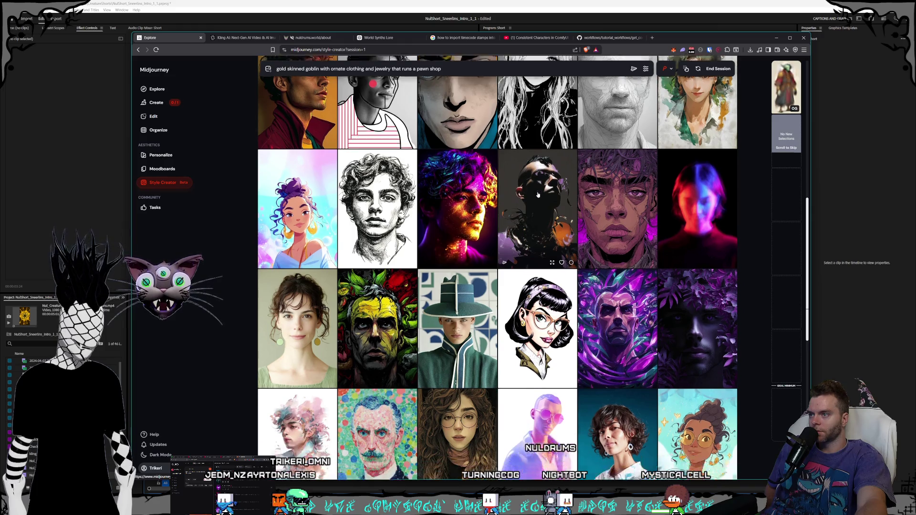
{"action": "scroll", "coordinate": [538, 194], "scroll_direction": "down", "scroll_amount": 2}
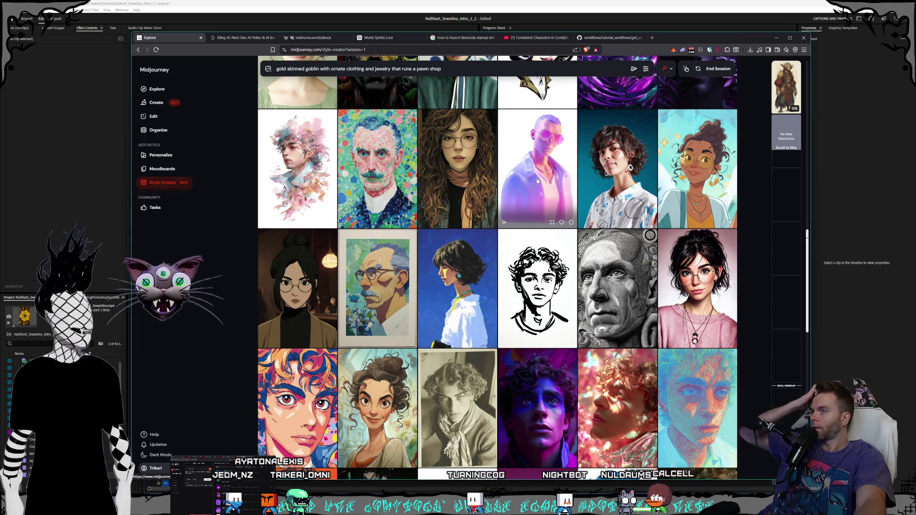
{"action": "scroll", "coordinate": [537, 180], "scroll_direction": "down", "scroll_amount": 2}
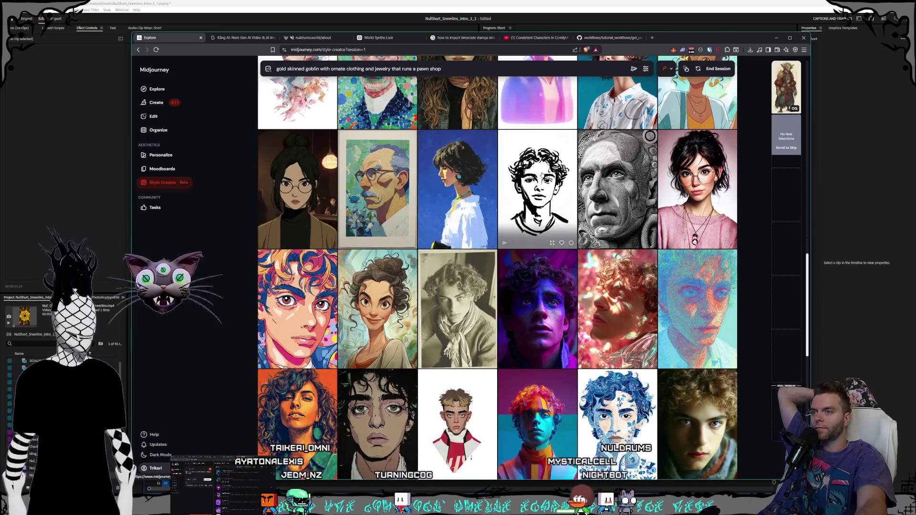
{"action": "scroll", "coordinate": [542, 174], "scroll_direction": "down", "scroll_amount": 3}
{"action": "scroll", "coordinate": [542, 175], "scroll_direction": "down", "scroll_amount": 3}
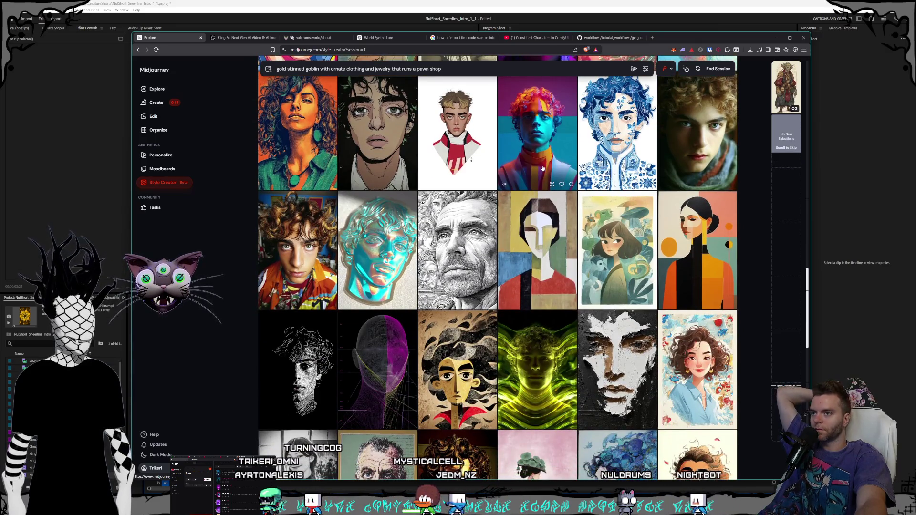
{"action": "scroll", "coordinate": [542, 167], "scroll_direction": "down", "scroll_amount": 2}
{"action": "scroll", "coordinate": [543, 168], "scroll_direction": "down", "scroll_amount": 2}
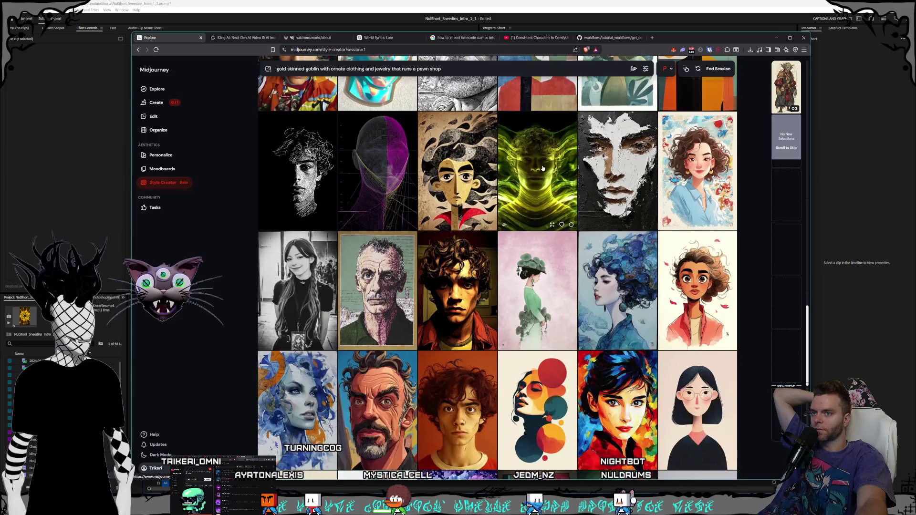
{"action": "scroll", "coordinate": [543, 168], "scroll_direction": "down", "scroll_amount": 2}
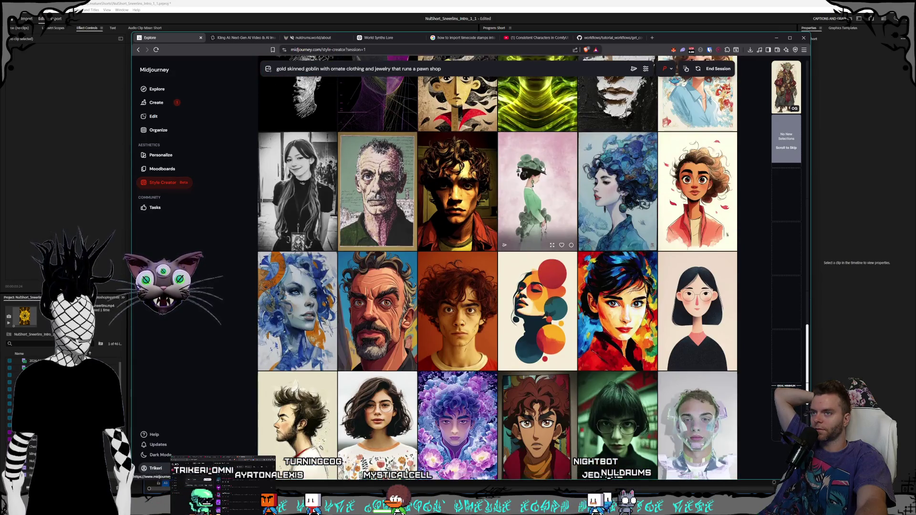
{"action": "scroll", "coordinate": [542, 168], "scroll_direction": "down", "scroll_amount": 2}
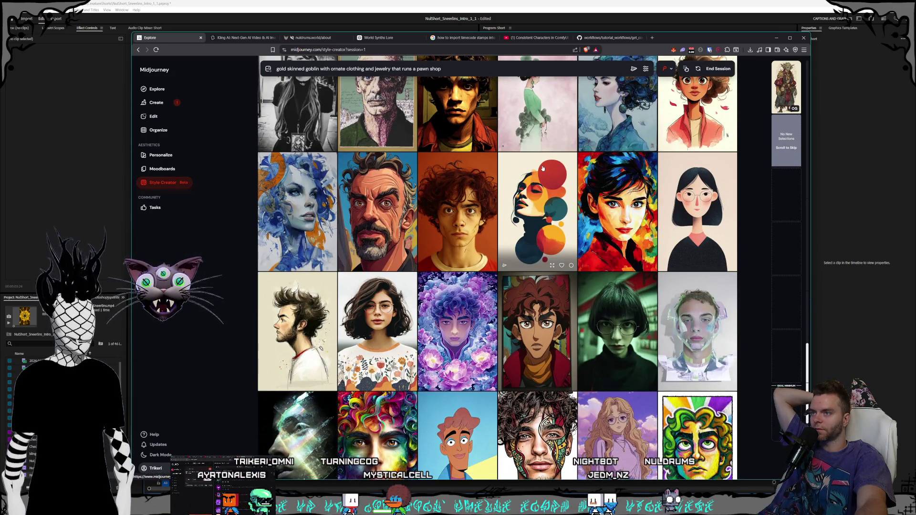
{"action": "scroll", "coordinate": [542, 168], "scroll_direction": "down", "scroll_amount": 1}
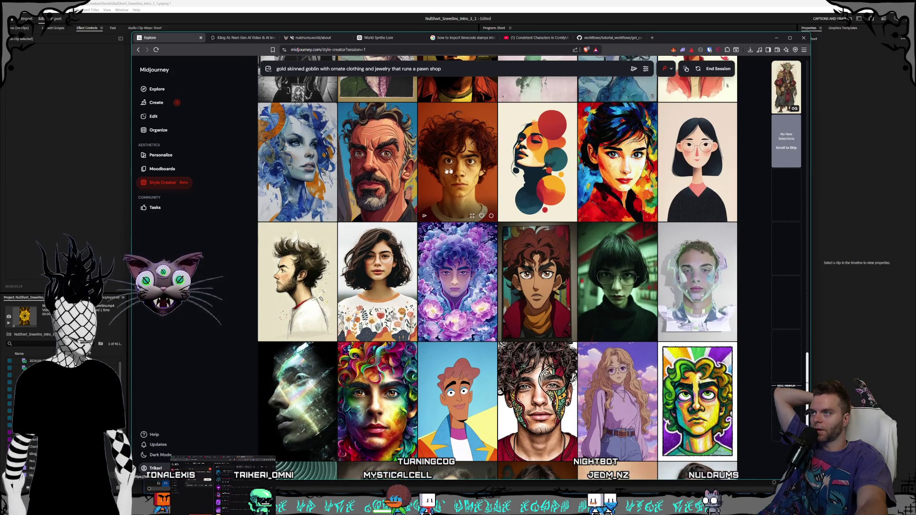
{"action": "left_click", "coordinate": [382, 181]}
Step: Scroll further and select the wide-eyed, curly gray-haired man portrait
{"action": "scroll", "coordinate": [541, 180], "scroll_direction": "down", "scroll_amount": 2}
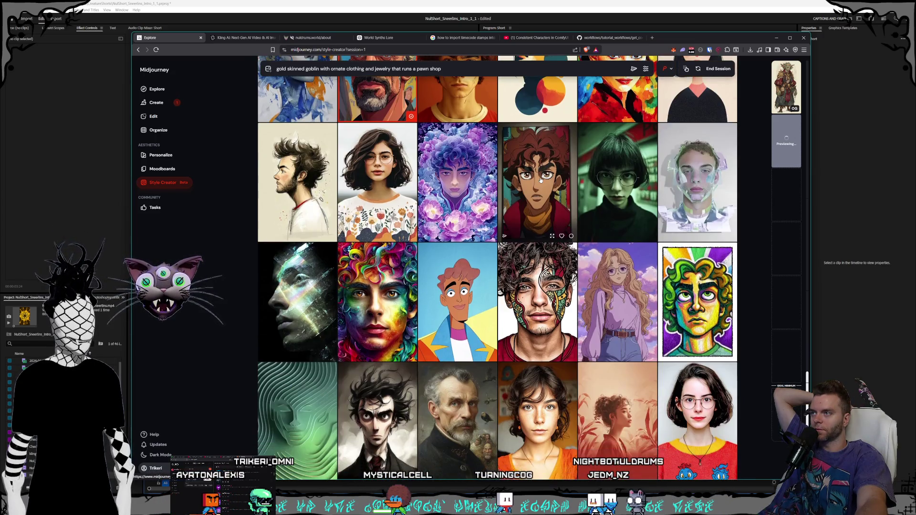
{"action": "scroll", "coordinate": [541, 180], "scroll_direction": "down", "scroll_amount": 4}
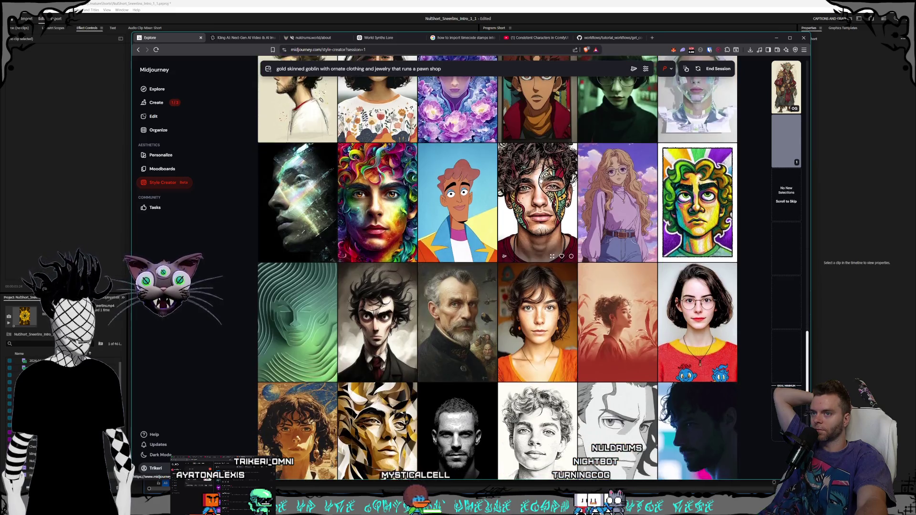
{"action": "scroll", "coordinate": [540, 180], "scroll_direction": "down", "scroll_amount": 2}
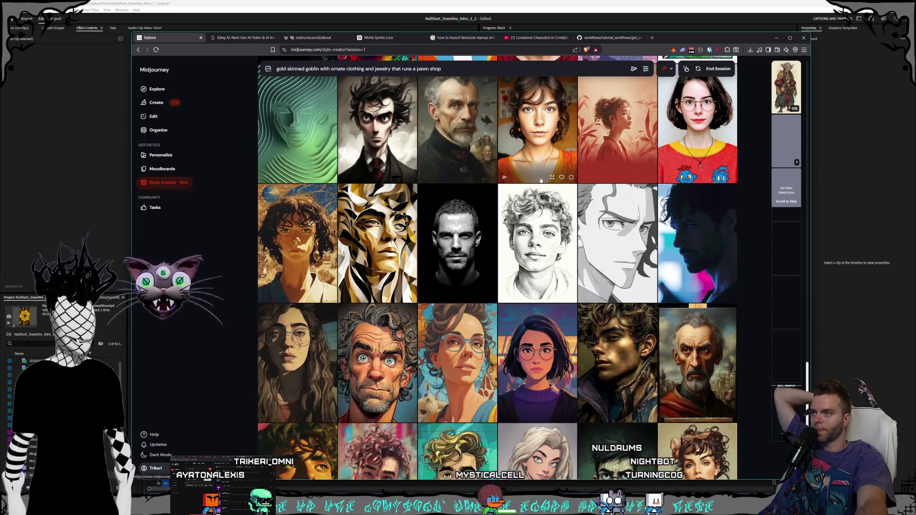
{"action": "scroll", "coordinate": [540, 180], "scroll_direction": "down", "scroll_amount": 2}
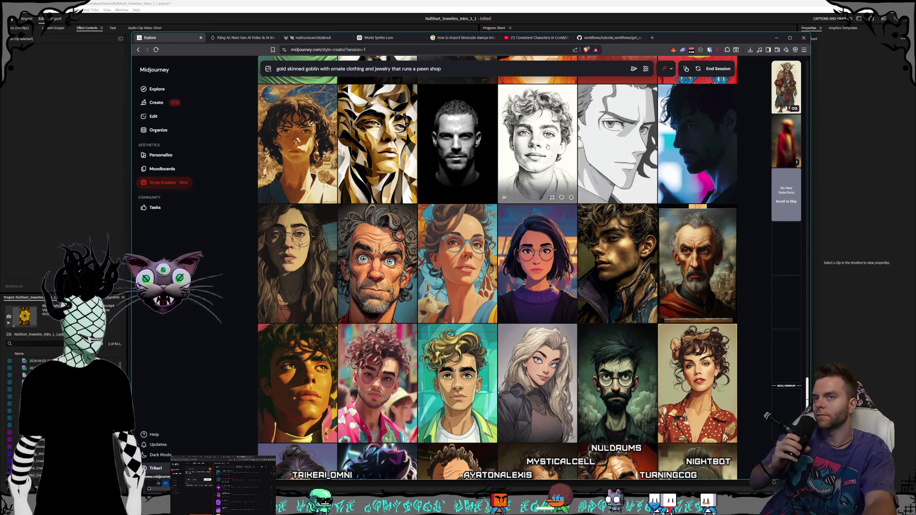
{"action": "scroll", "coordinate": [549, 143], "scroll_direction": "down", "scroll_amount": 2}
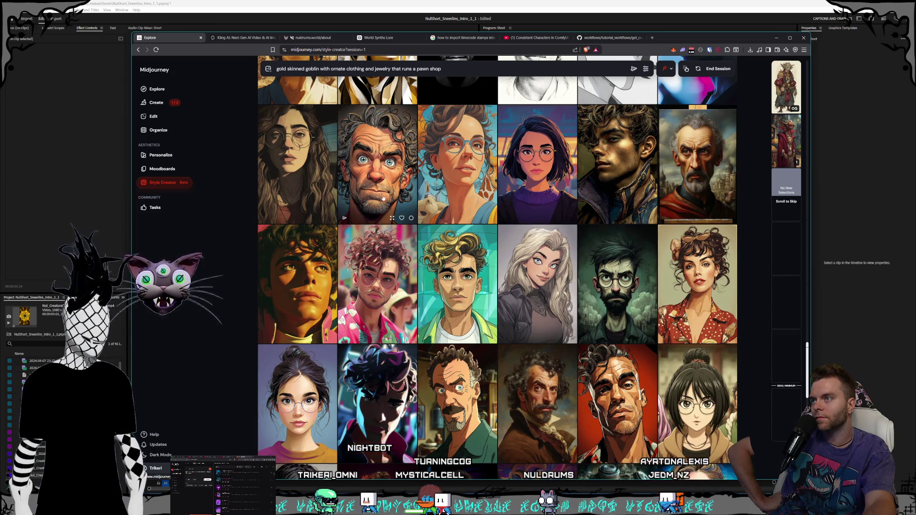
{"action": "left_click", "coordinate": [548, 142]}
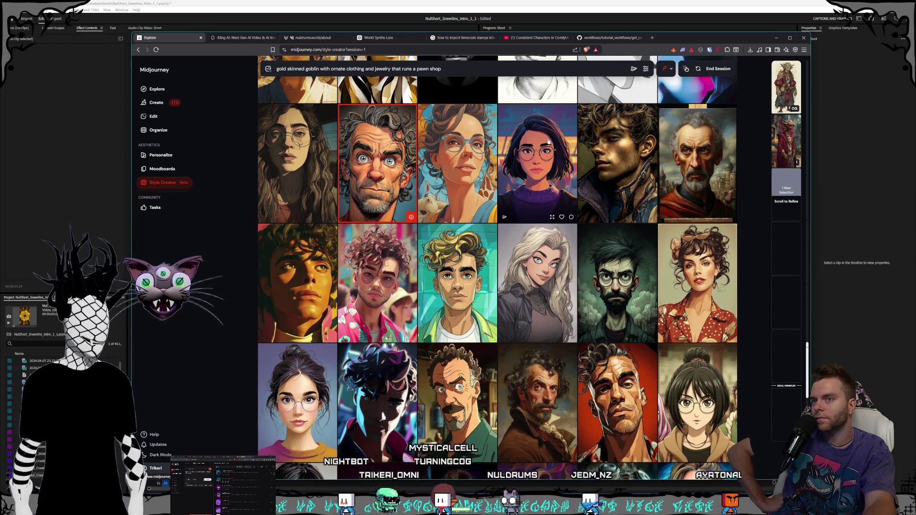
Step: Scroll the next round's portrait grid, pick one favourite portrait, and continue to the third round
{"action": "scroll", "coordinate": [548, 142], "scroll_direction": "down", "scroll_amount": 3}
{"action": "scroll", "coordinate": [548, 142], "scroll_direction": "down", "scroll_amount": 4}
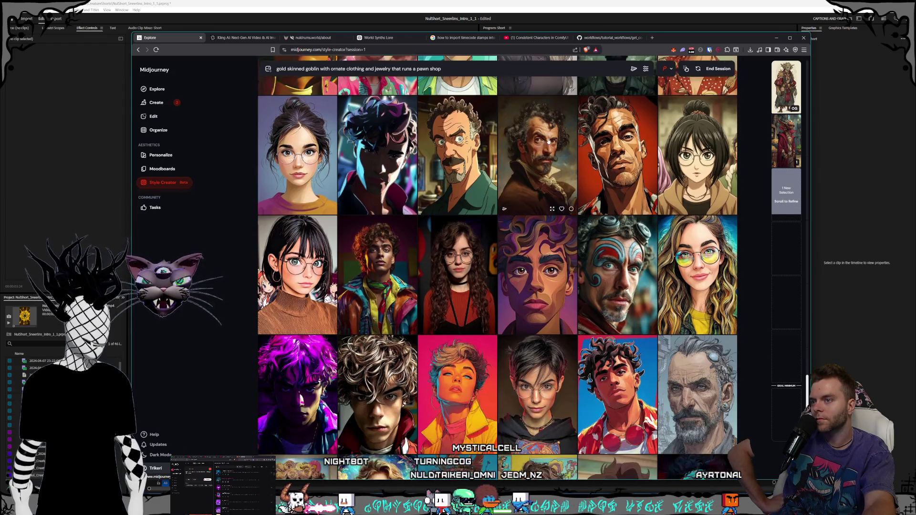
{"action": "scroll", "coordinate": [548, 142], "scroll_direction": "down", "scroll_amount": 3}
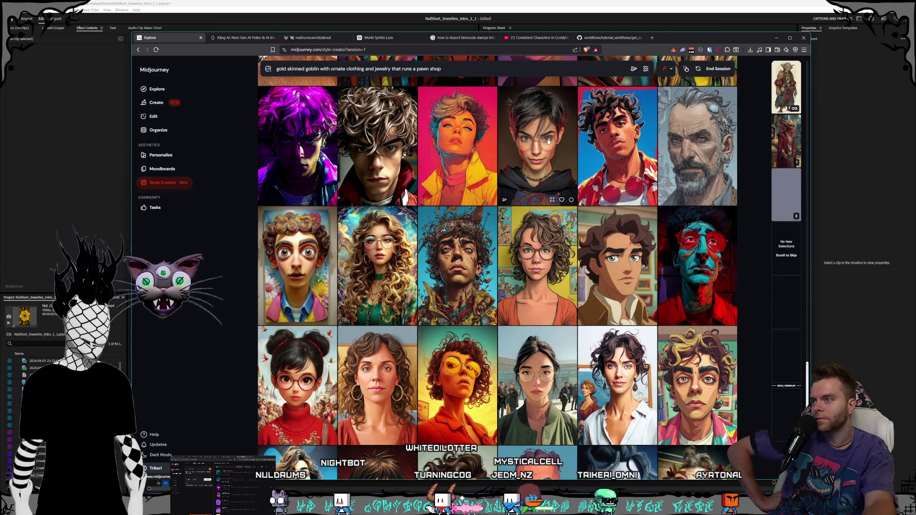
{"action": "scroll", "coordinate": [549, 142], "scroll_direction": "down", "scroll_amount": 5}
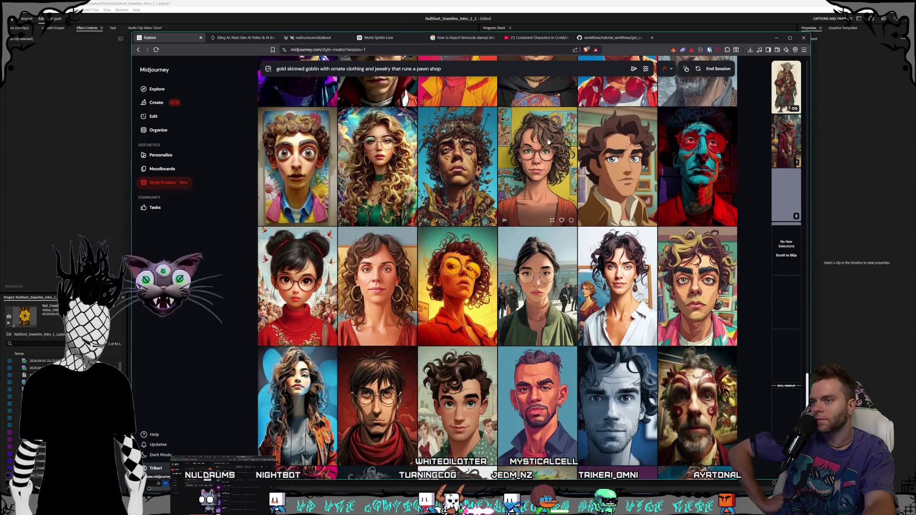
{"action": "scroll", "coordinate": [548, 142], "scroll_direction": "down", "scroll_amount": 1}
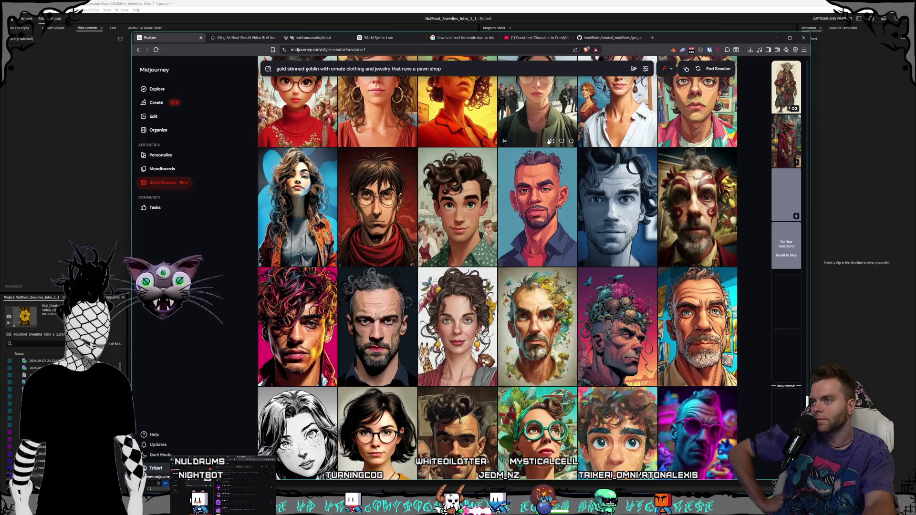
{"action": "scroll", "coordinate": [548, 142], "scroll_direction": "down", "scroll_amount": 2}
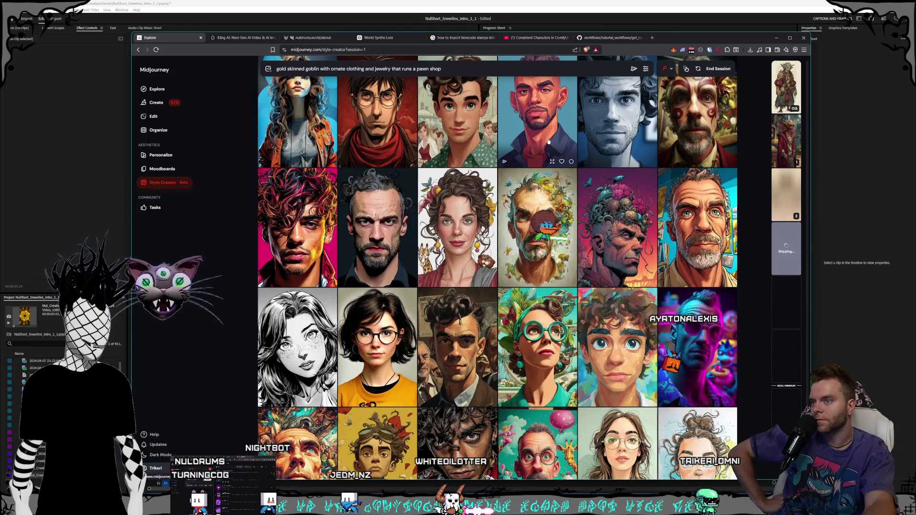
{"action": "scroll", "coordinate": [548, 141], "scroll_direction": "down", "scroll_amount": 2}
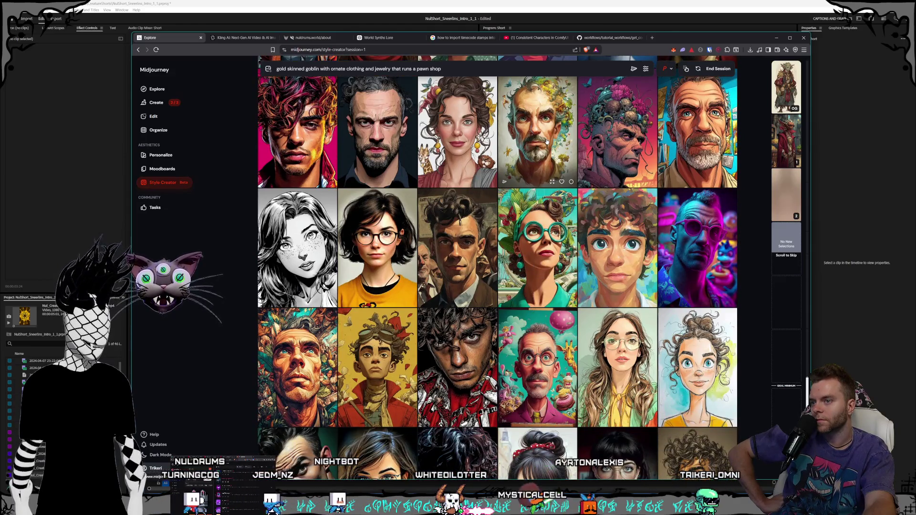
{"action": "scroll", "coordinate": [547, 141], "scroll_direction": "down", "scroll_amount": 2}
{"action": "scroll", "coordinate": [548, 142], "scroll_direction": "down", "scroll_amount": 6}
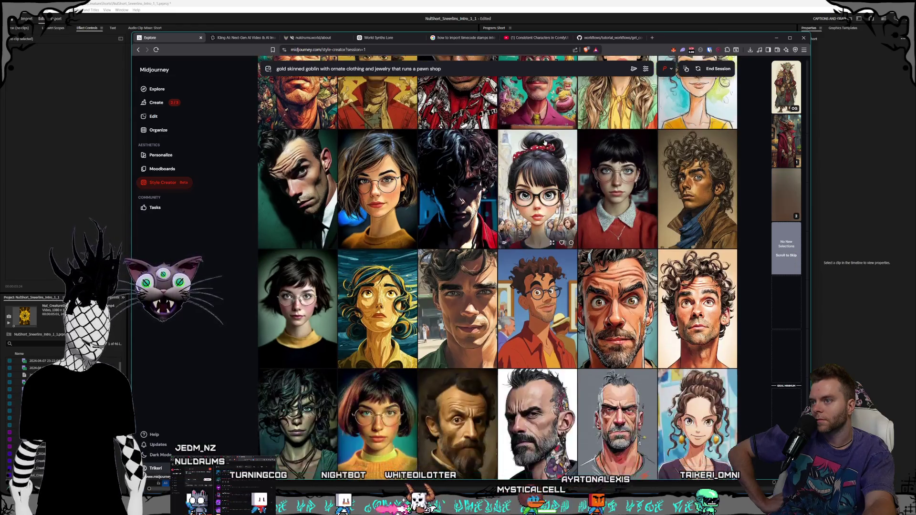
{"action": "scroll", "coordinate": [545, 142], "scroll_direction": "down", "scroll_amount": 2}
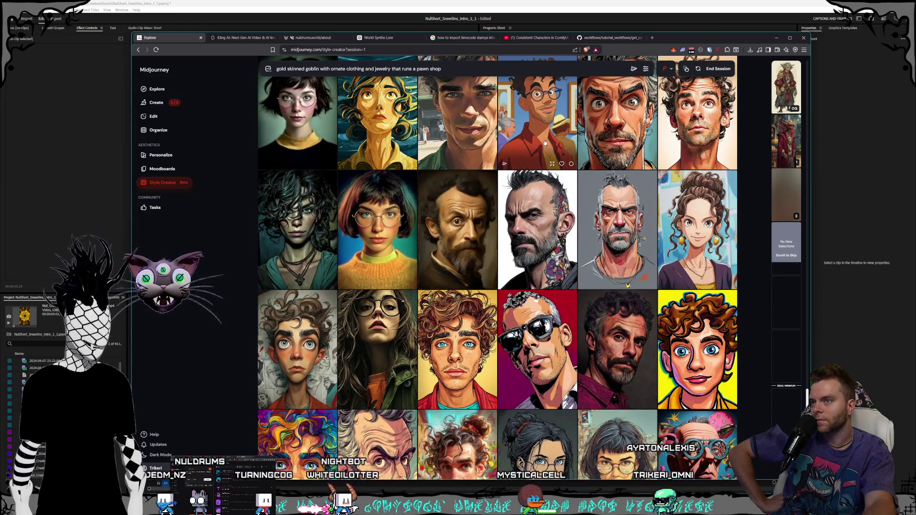
{"action": "scroll", "coordinate": [545, 142], "scroll_direction": "down", "scroll_amount": 2}
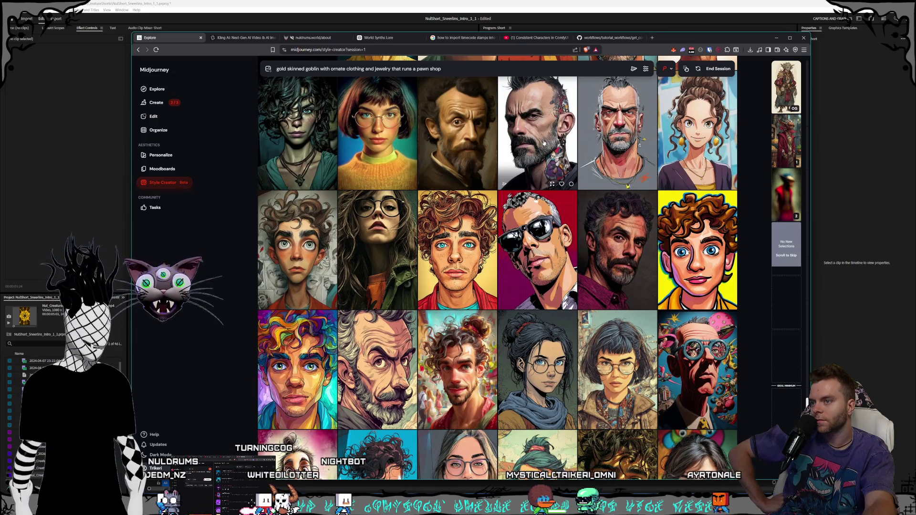
{"action": "scroll", "coordinate": [544, 143], "scroll_direction": "down", "scroll_amount": 2}
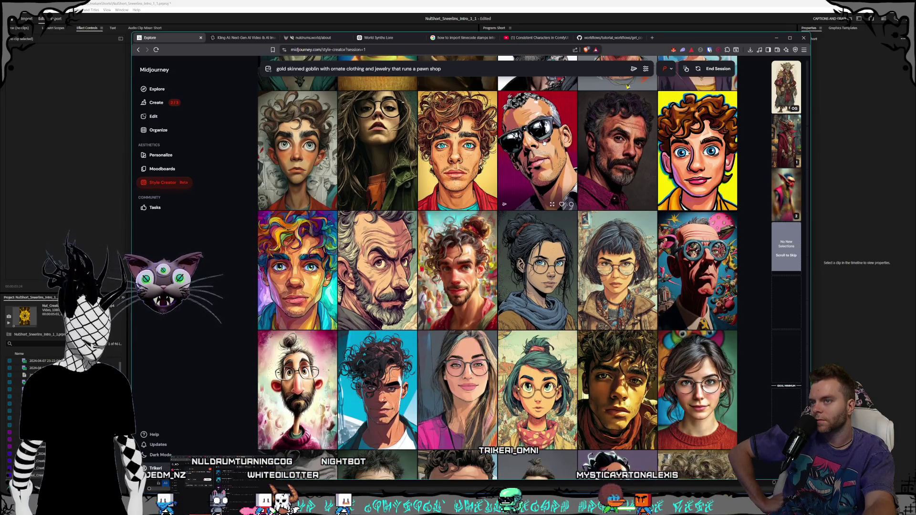
{"action": "scroll", "coordinate": [544, 142], "scroll_direction": "down", "scroll_amount": 2}
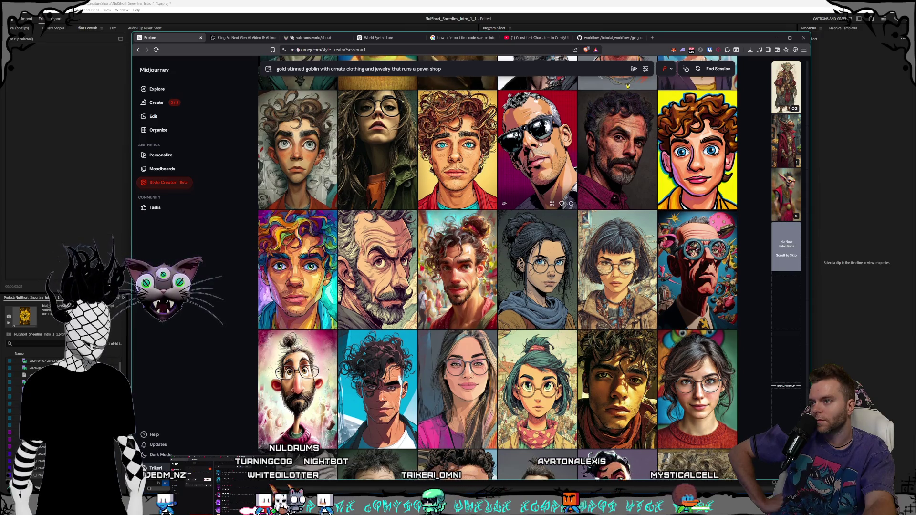
{"action": "scroll", "coordinate": [541, 143], "scroll_direction": "down", "scroll_amount": 1}
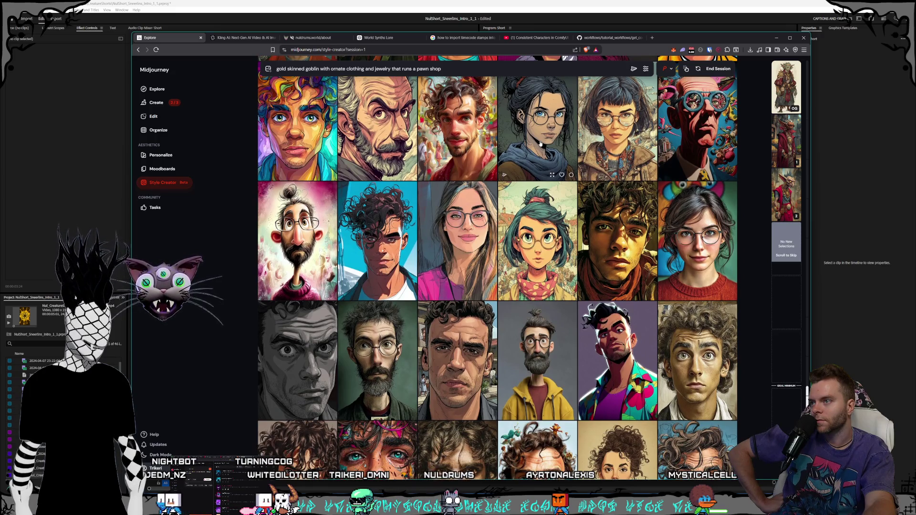
{"action": "scroll", "coordinate": [408, 108], "scroll_direction": "down", "scroll_amount": 2}
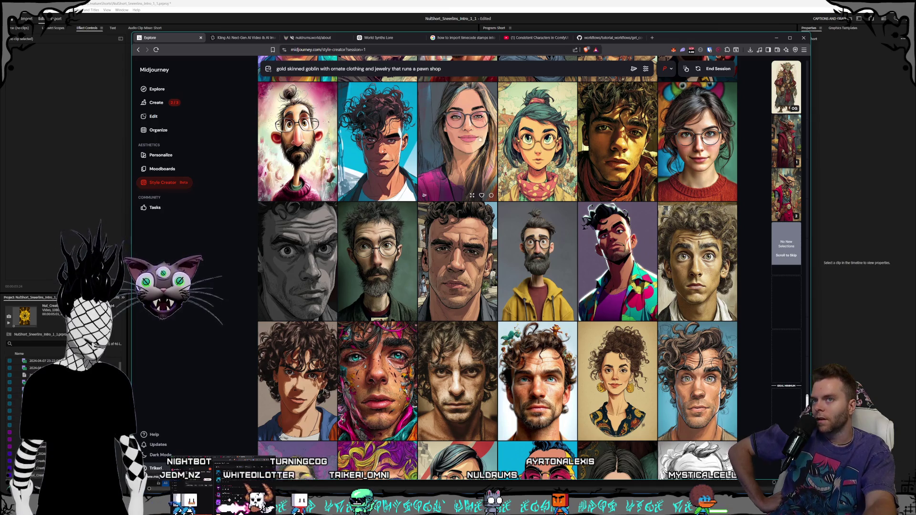
{"action": "left_click", "coordinate": [425, 145]}
{"action": "scroll", "coordinate": [570, 165], "scroll_direction": "down", "scroll_amount": 6}
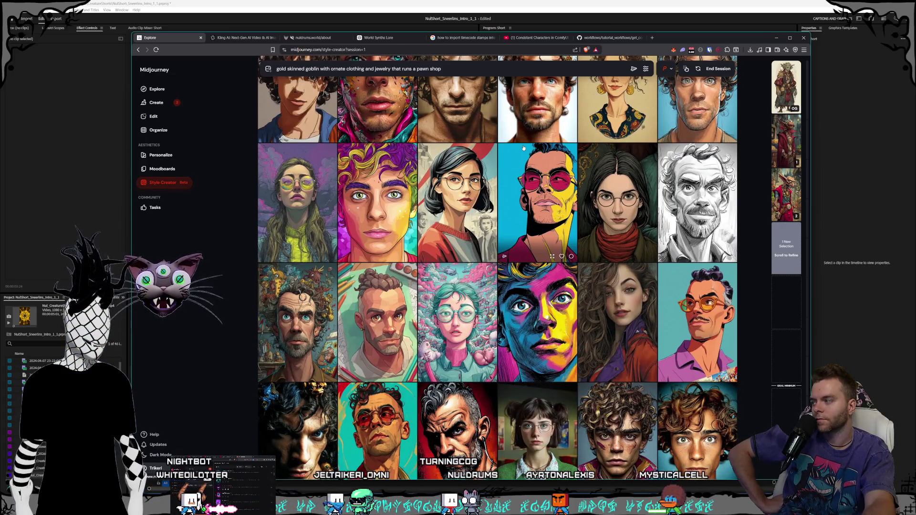
{"action": "scroll", "coordinate": [523, 148], "scroll_direction": "down", "scroll_amount": 2}
{"action": "scroll", "coordinate": [524, 148], "scroll_direction": "down", "scroll_amount": 10}
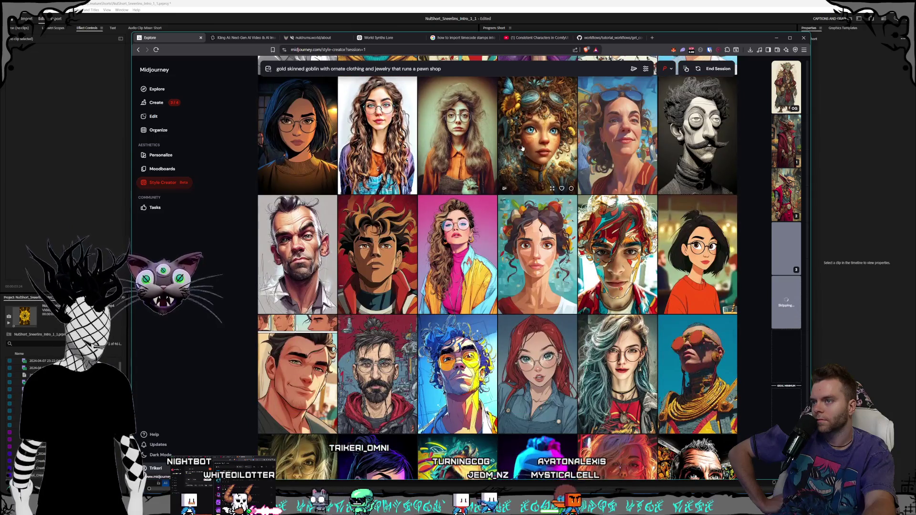
Step: Scroll past further rounds of illustrated portraits until round 4 and beyond appear
{"action": "scroll", "coordinate": [523, 148], "scroll_direction": "down", "scroll_amount": 3}
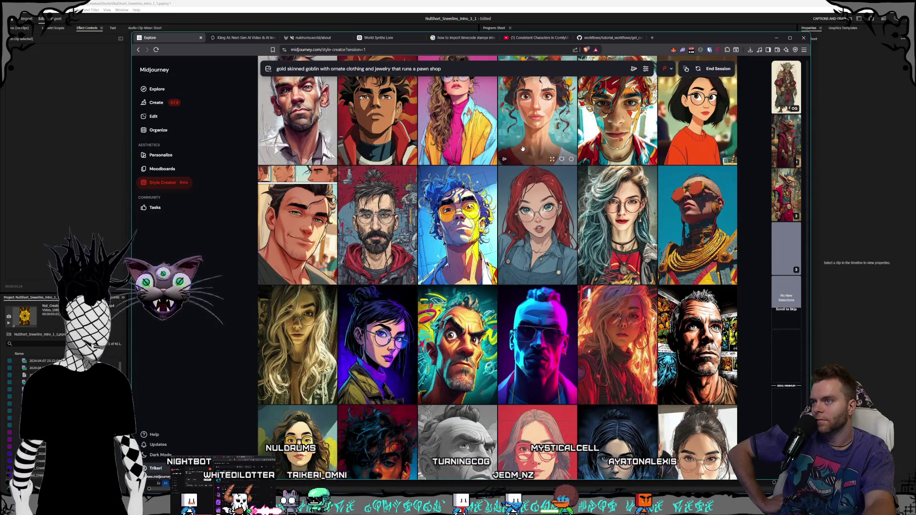
{"action": "scroll", "coordinate": [522, 148], "scroll_direction": "down", "scroll_amount": 2}
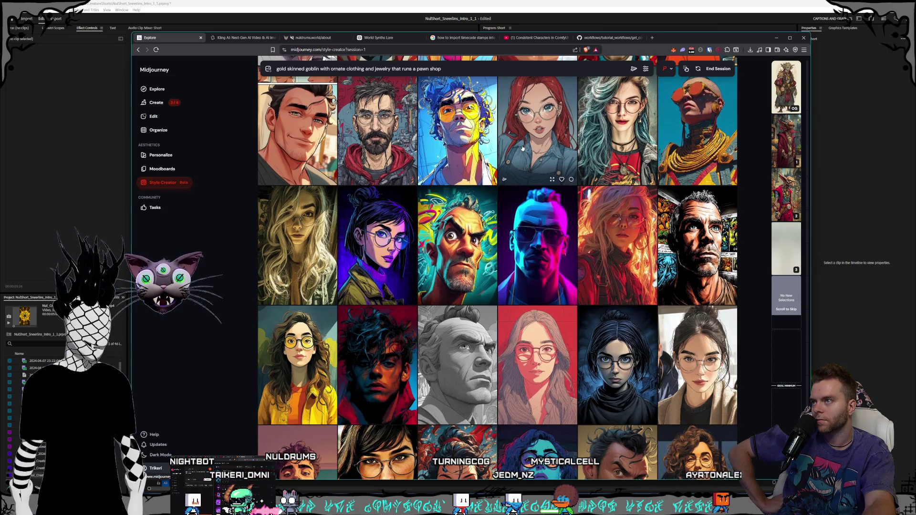
{"action": "scroll", "coordinate": [523, 149], "scroll_direction": "down", "scroll_amount": 7}
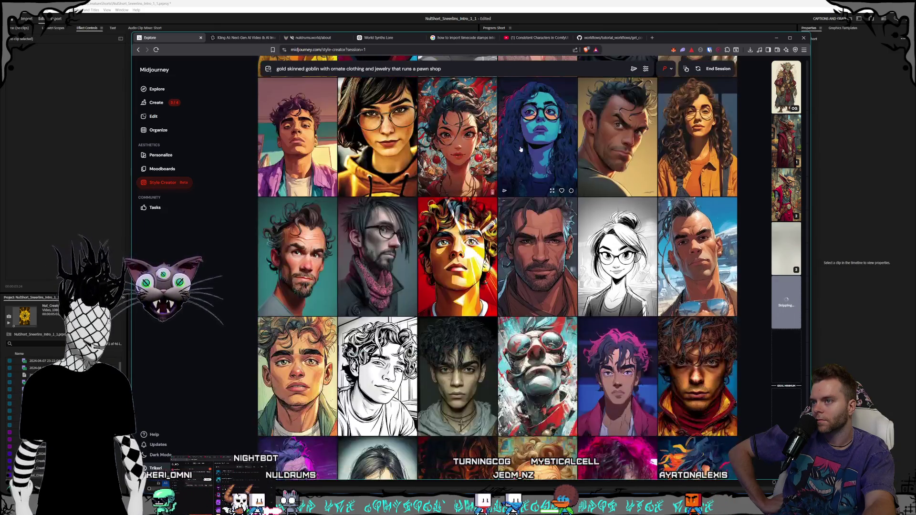
{"action": "scroll", "coordinate": [521, 149], "scroll_direction": "down", "scroll_amount": 2}
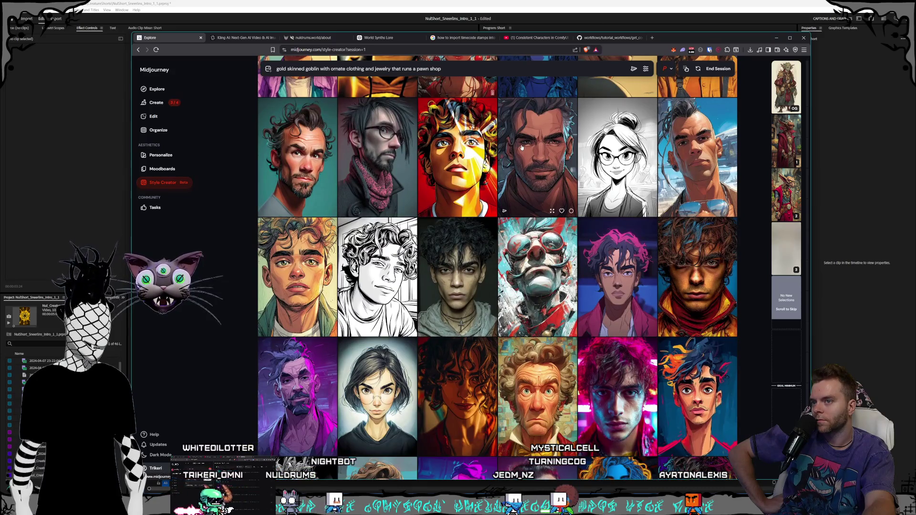
{"action": "scroll", "coordinate": [522, 148], "scroll_direction": "down", "scroll_amount": 5}
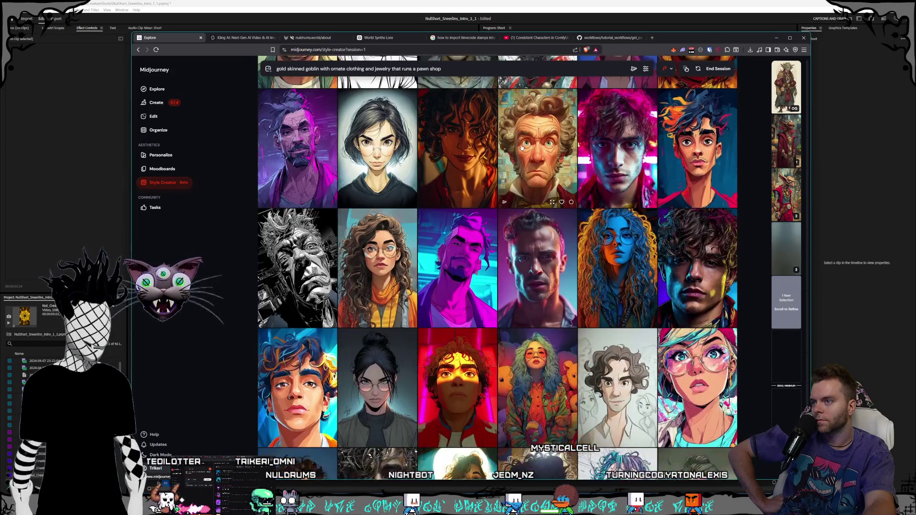
{"action": "scroll", "coordinate": [522, 148], "scroll_direction": "down", "scroll_amount": 1}
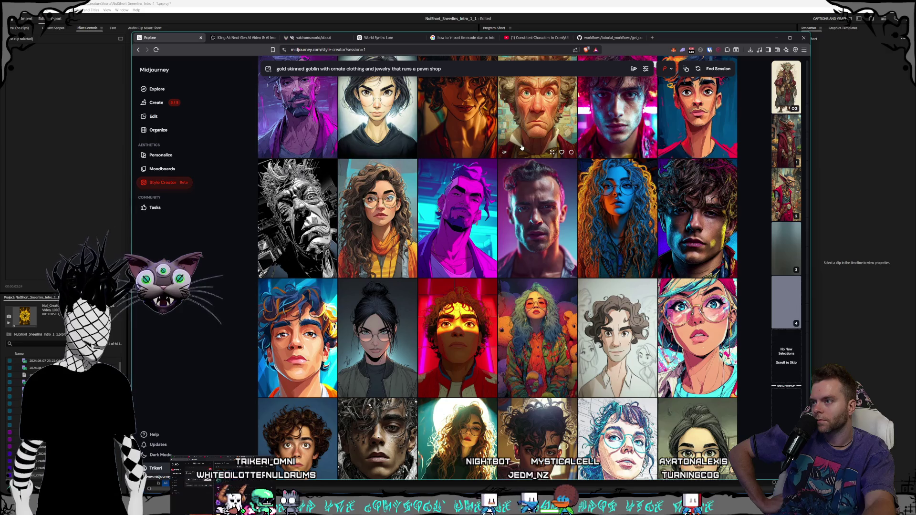
{"action": "scroll", "coordinate": [522, 148], "scroll_direction": "down", "scroll_amount": 8}
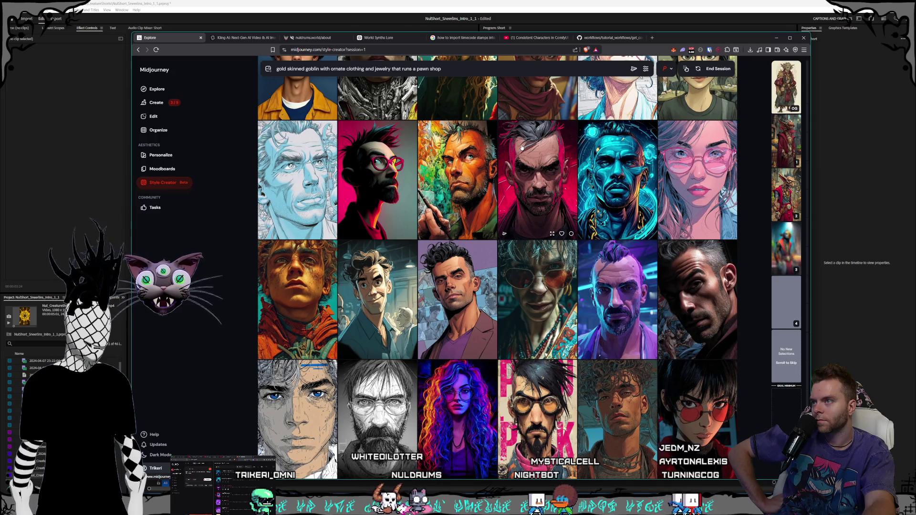
{"action": "scroll", "coordinate": [522, 148], "scroll_direction": "down", "scroll_amount": 6}
{"action": "scroll", "coordinate": [522, 148], "scroll_direction": "down", "scroll_amount": 4}
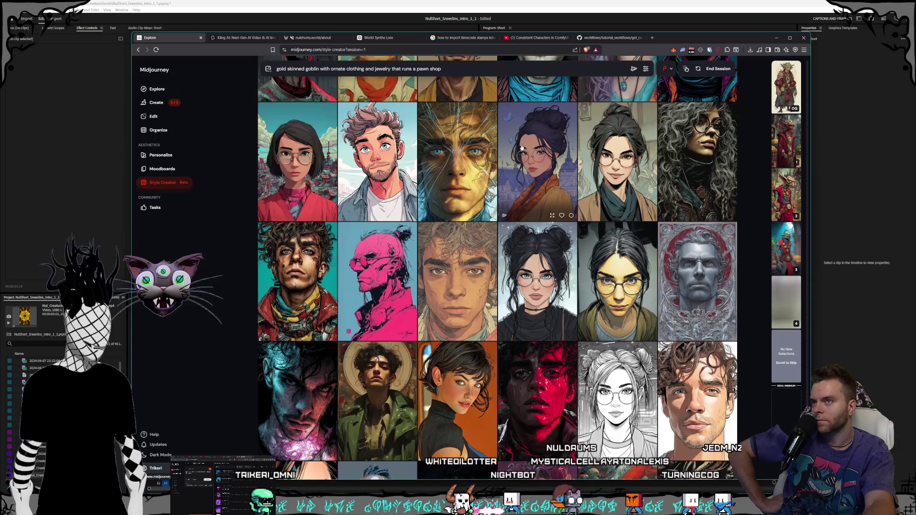
{"action": "scroll", "coordinate": [521, 148], "scroll_direction": "down", "scroll_amount": 3}
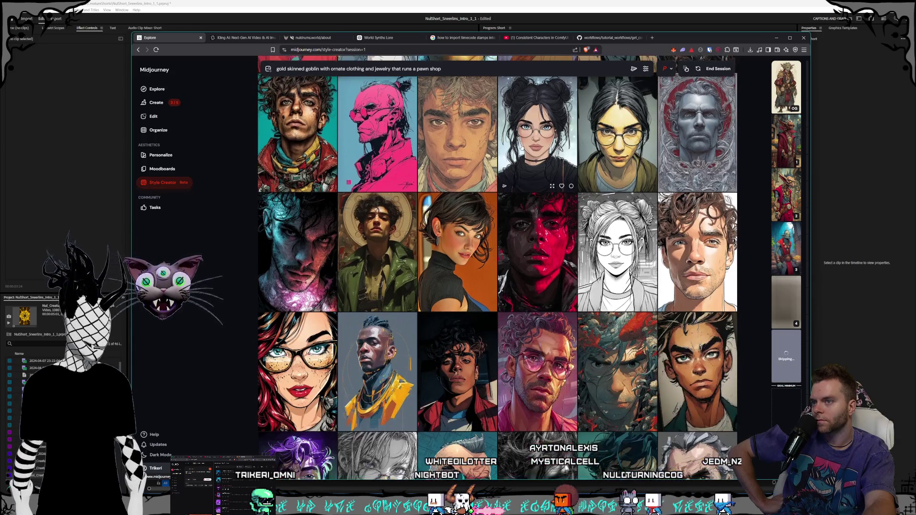
{"action": "scroll", "coordinate": [521, 148], "scroll_direction": "down", "scroll_amount": 3}
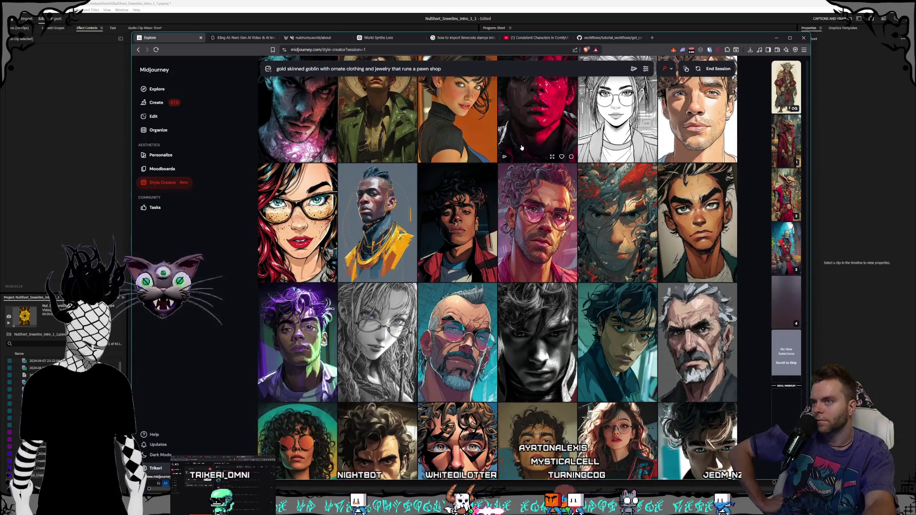
{"action": "scroll", "coordinate": [522, 147], "scroll_direction": "down", "scroll_amount": 2}
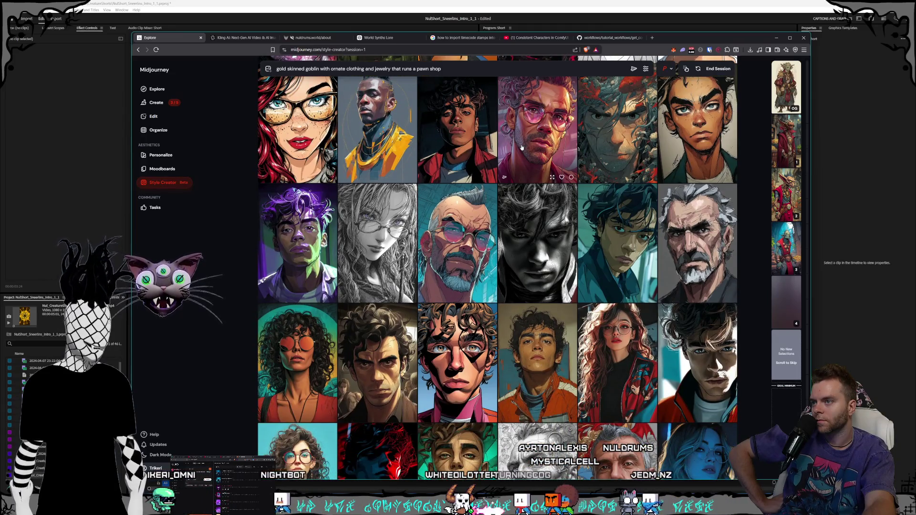
{"action": "scroll", "coordinate": [522, 148], "scroll_direction": "down", "scroll_amount": 2}
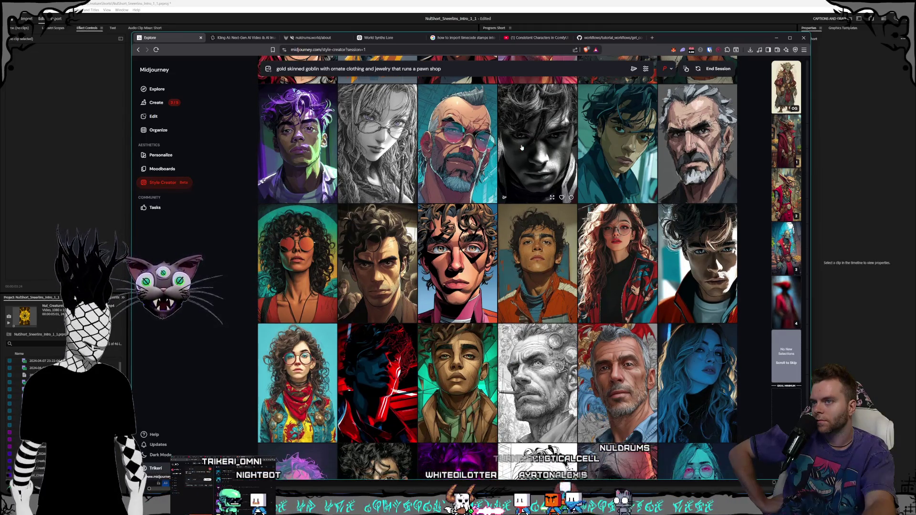
{"action": "scroll", "coordinate": [522, 147], "scroll_direction": "down", "scroll_amount": 3}
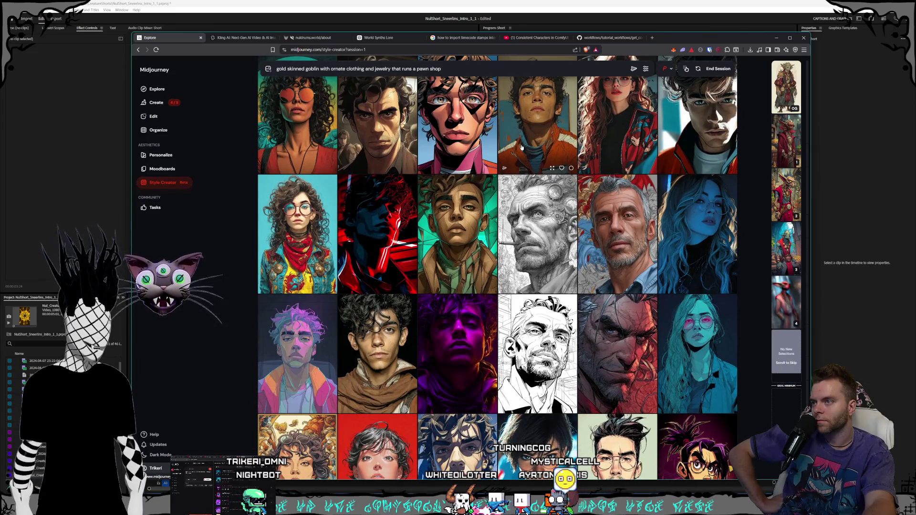
{"action": "scroll", "coordinate": [522, 148], "scroll_direction": "down", "scroll_amount": 5}
{"action": "scroll", "coordinate": [522, 148], "scroll_direction": "down", "scroll_amount": 1}
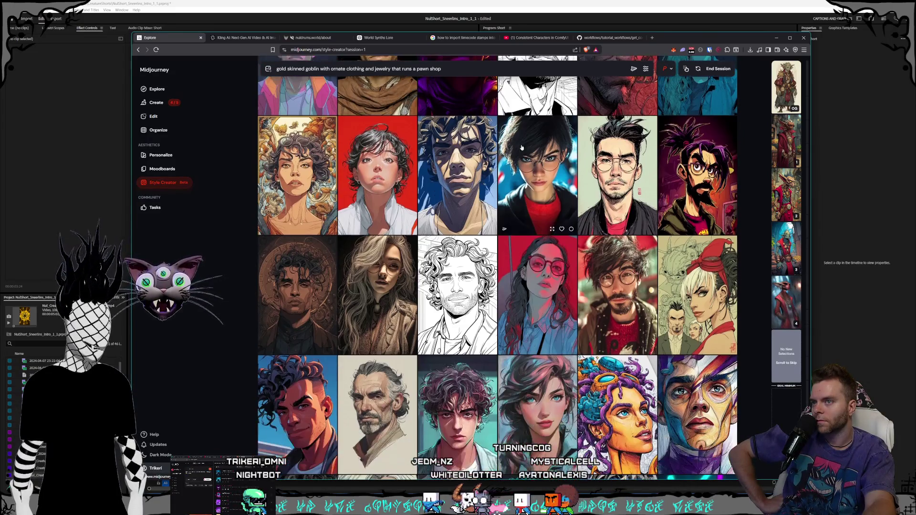
{"action": "scroll", "coordinate": [521, 148], "scroll_direction": "down", "scroll_amount": 5}
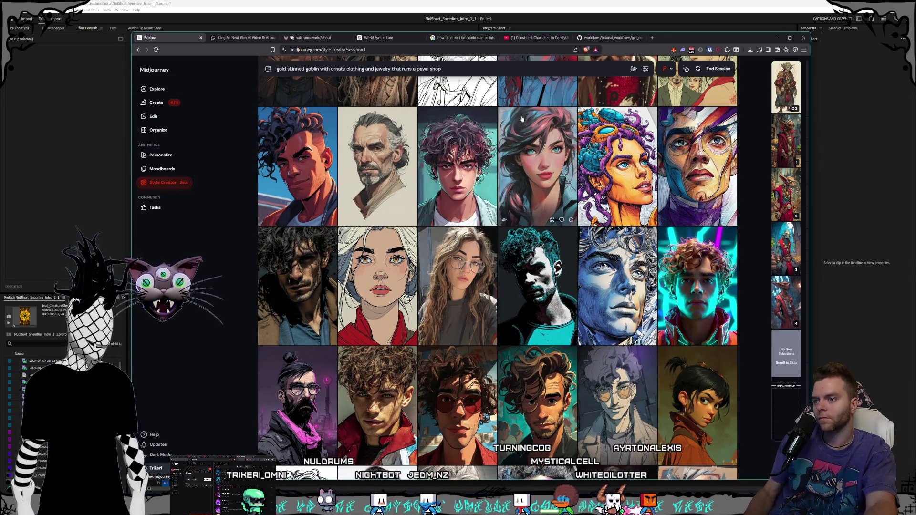
{"action": "scroll", "coordinate": [529, 88], "scroll_direction": "down", "scroll_amount": 2}
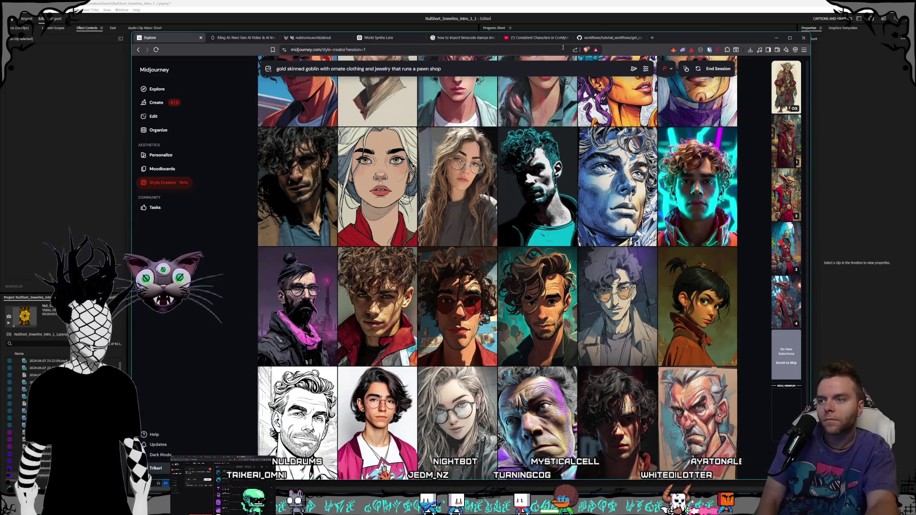
{"action": "scroll", "coordinate": [539, 145], "scroll_direction": "down", "scroll_amount": 9}
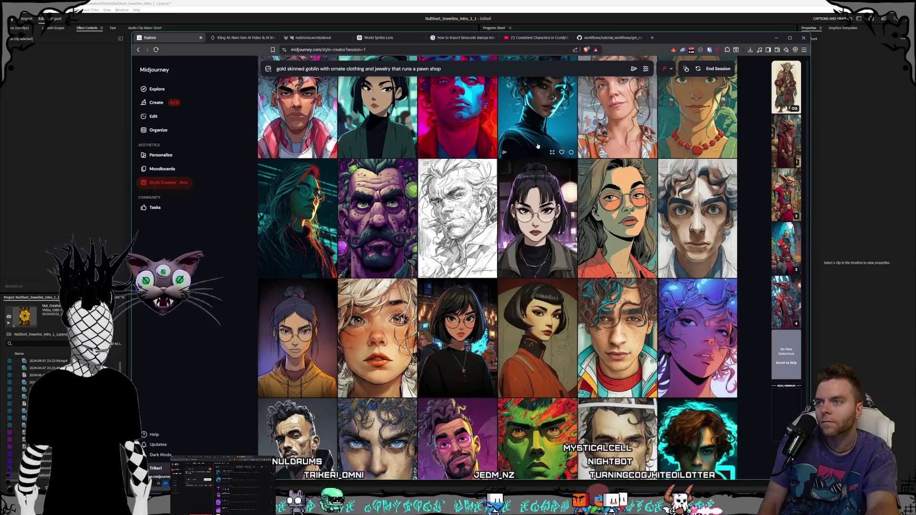
{"action": "scroll", "coordinate": [538, 145], "scroll_direction": "down", "scroll_amount": 3}
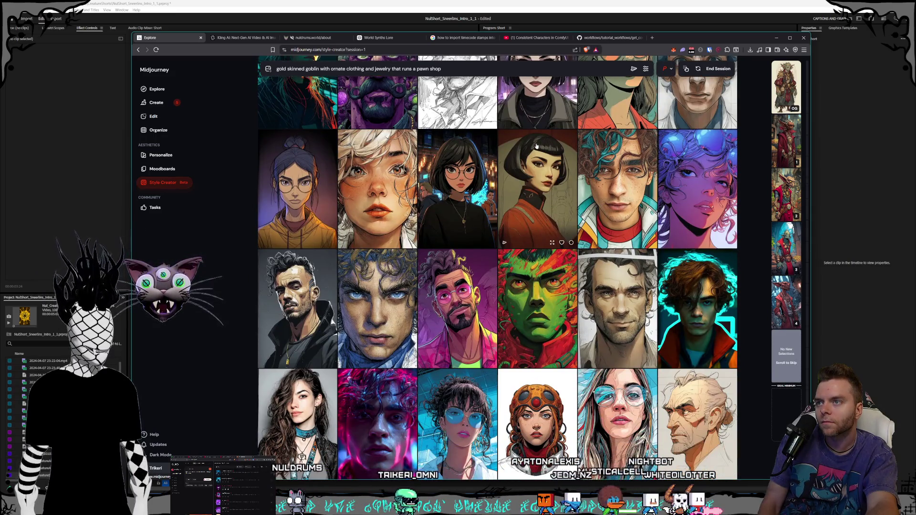